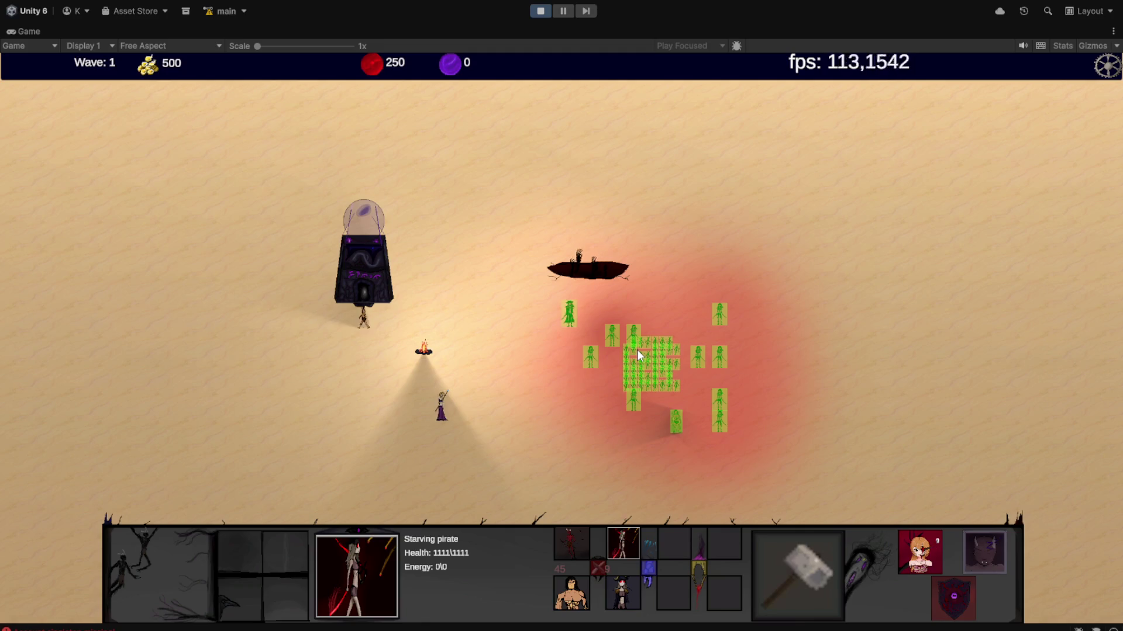
- Order the selected green units to spread around the dark boat, then stop the play-test
right_click(574, 255)
right_click(591, 191)
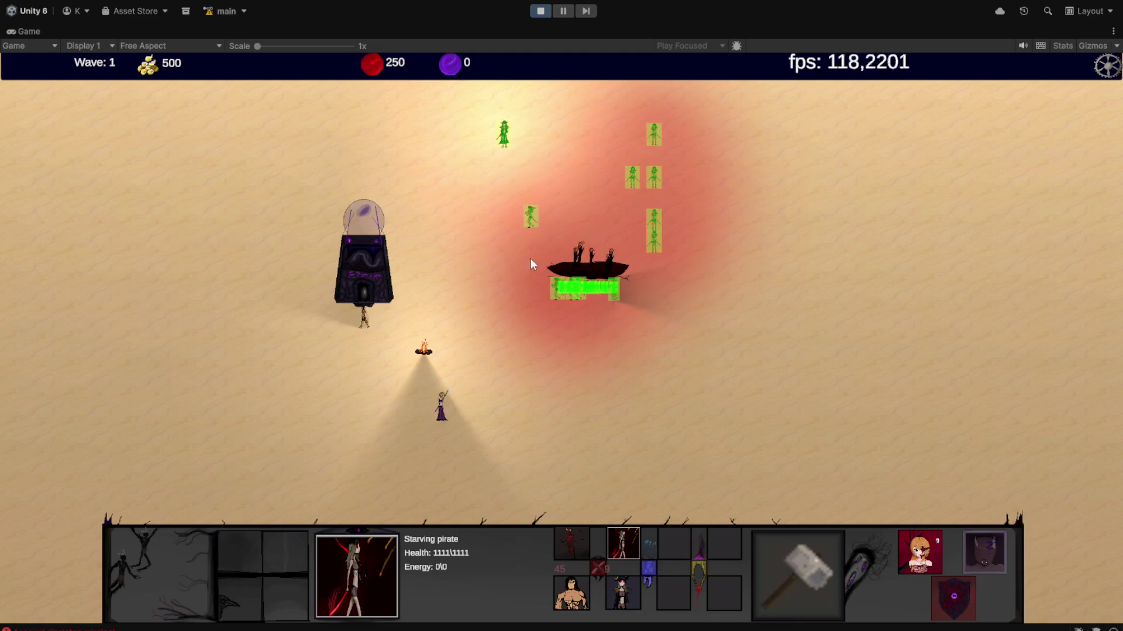
left_click(539, 11)
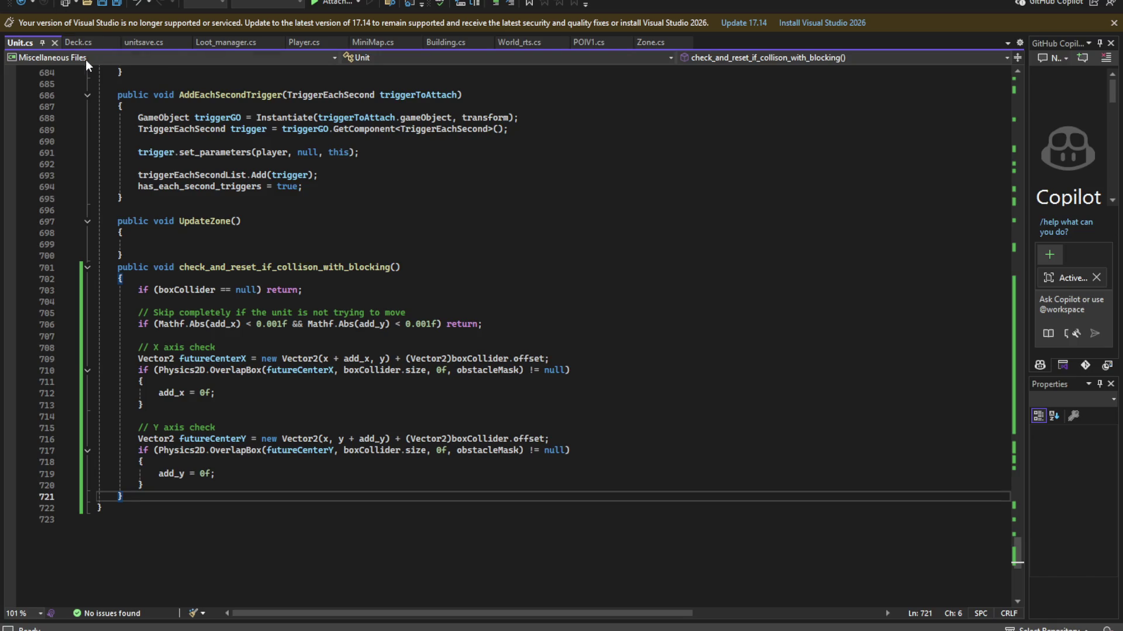
- Paste the new Obstacle layer-mask collision code into unitsave.cs
scroll(299, 319, "up", 6)
scroll(299, 319, "down", 6)
scroll(298, 318, "down", 1)
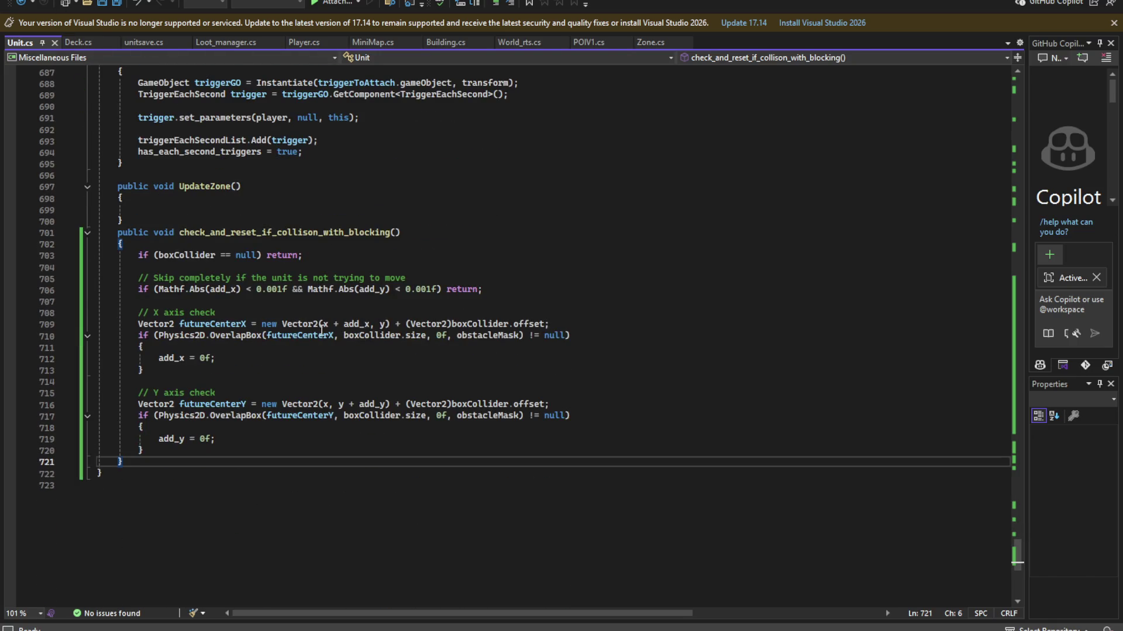
scroll(271, 294, "up", 20)
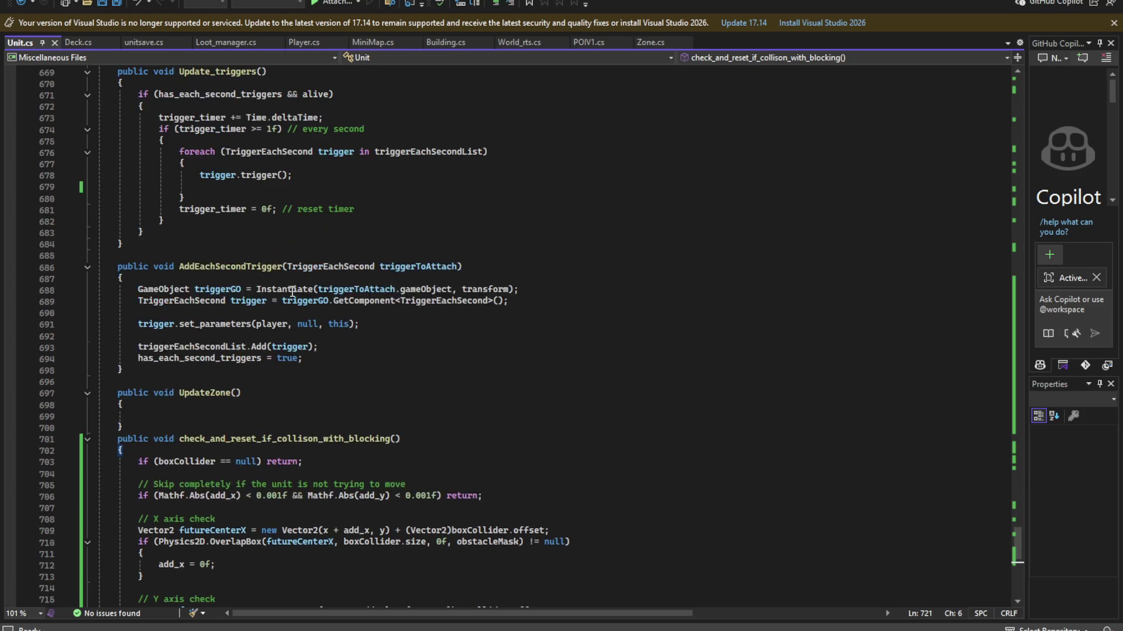
scroll(271, 294, "up", 11)
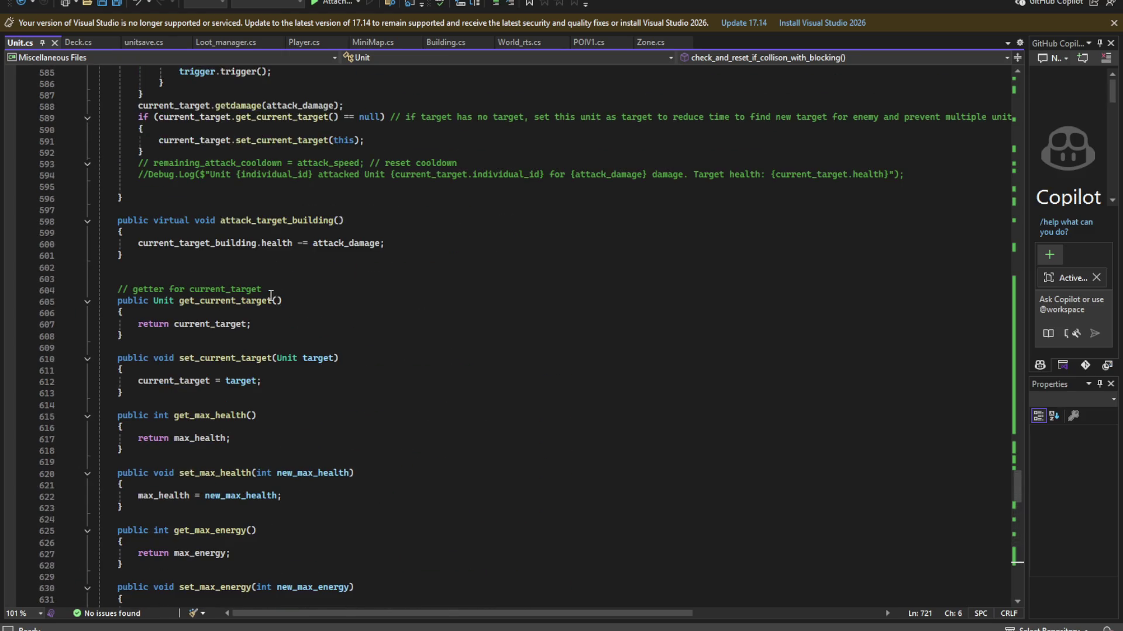
left_click(146, 43)
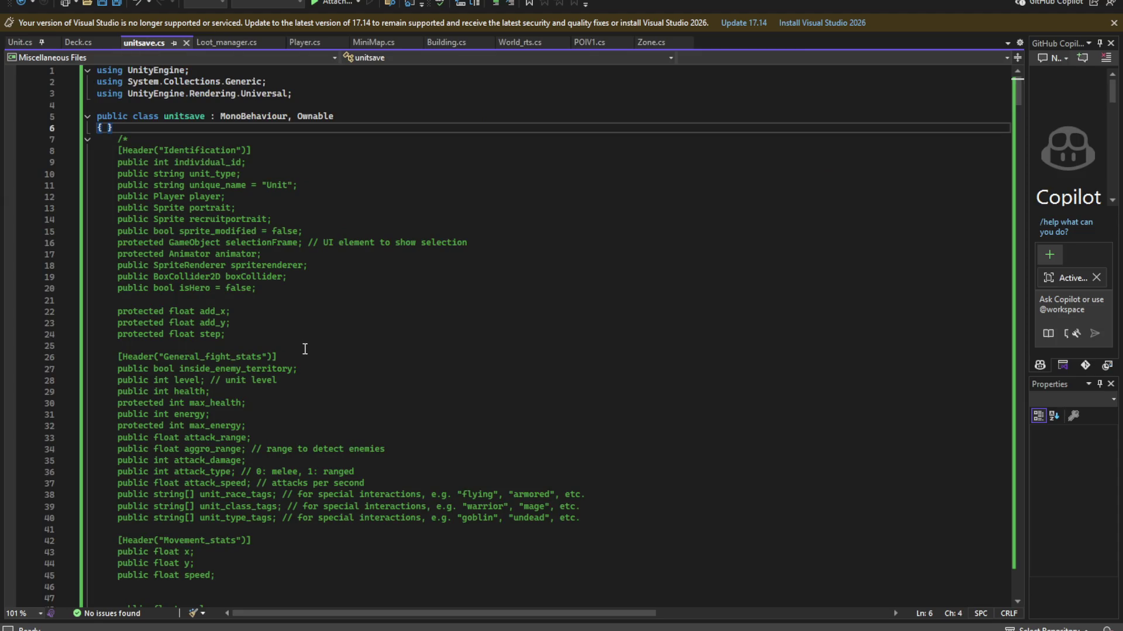
key("ctrl+v")
- Select the unitsave class body from its opening brace to copy it
key("ctrl+End")
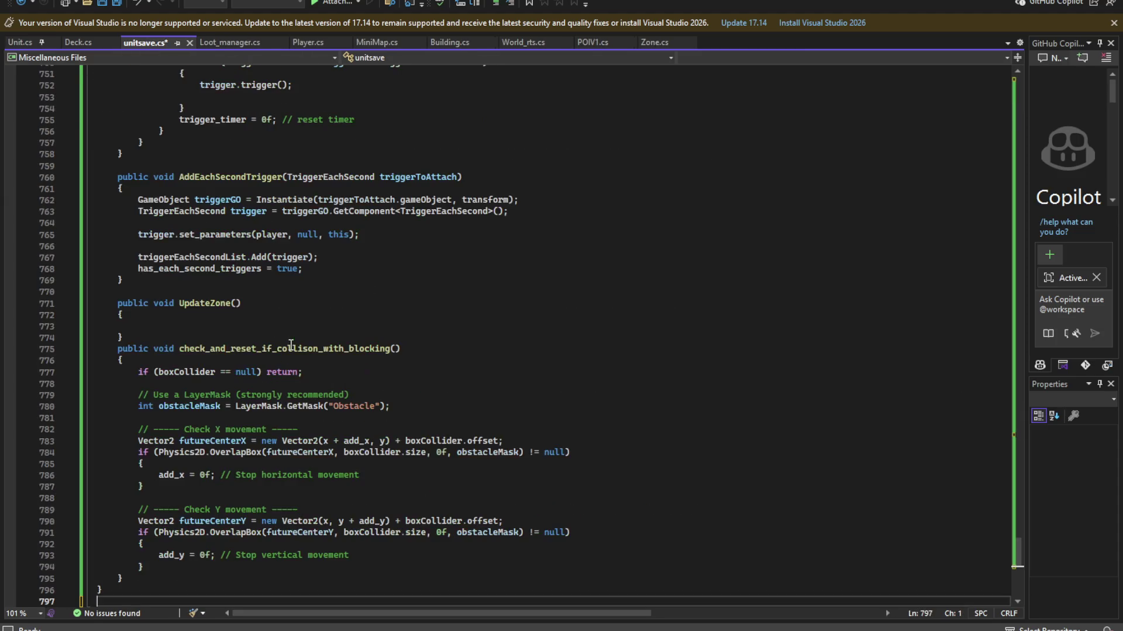
scroll(292, 343, "up", 20)
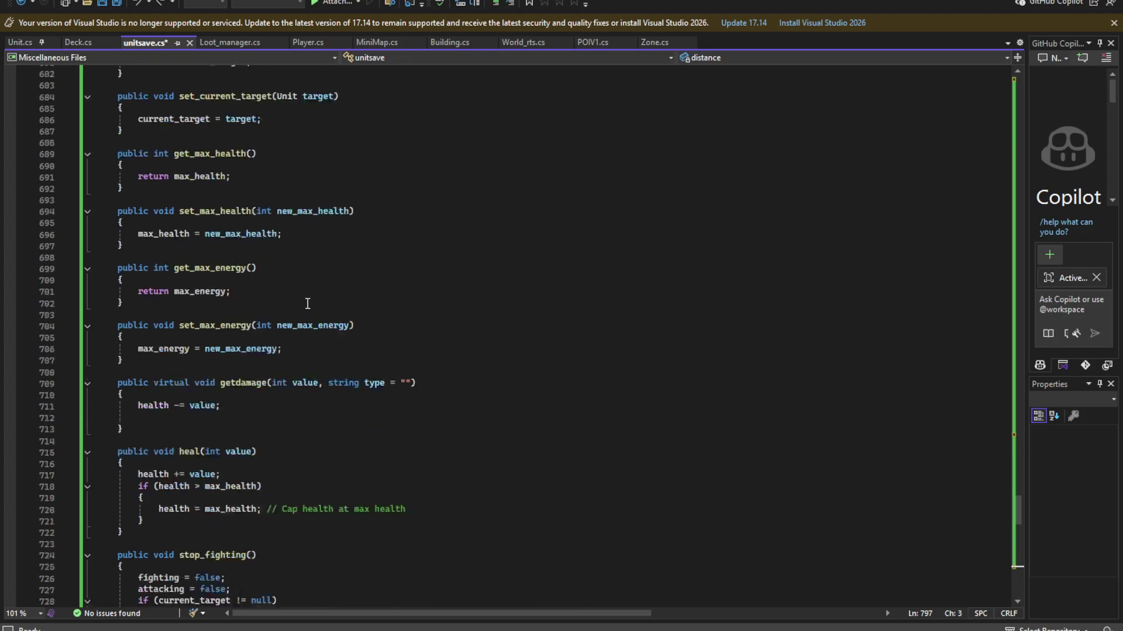
scroll(297, 340, "up", 20)
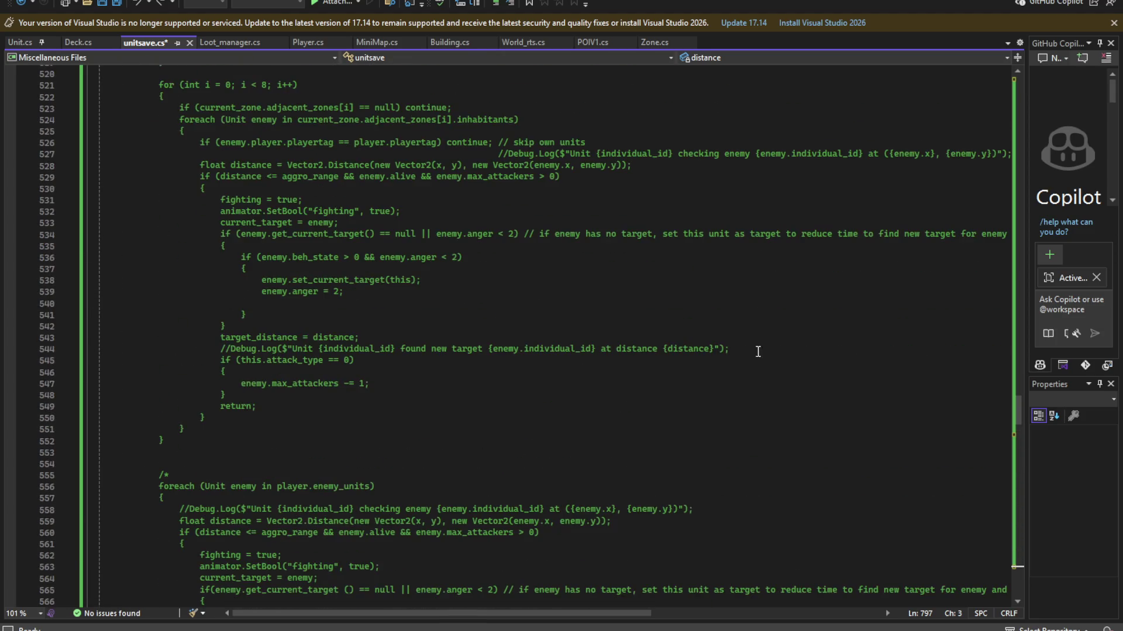
key("Left")
key("ctrl+bracketright")
scroll(673, 285, "up", 2)
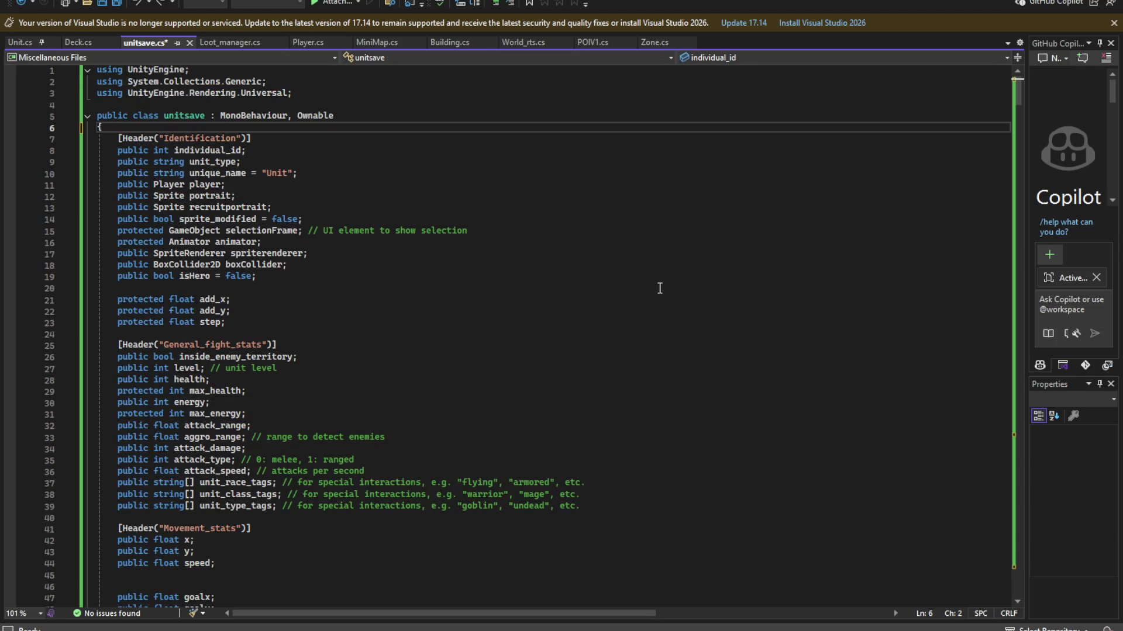
key("ctrl+shift+bracketright")
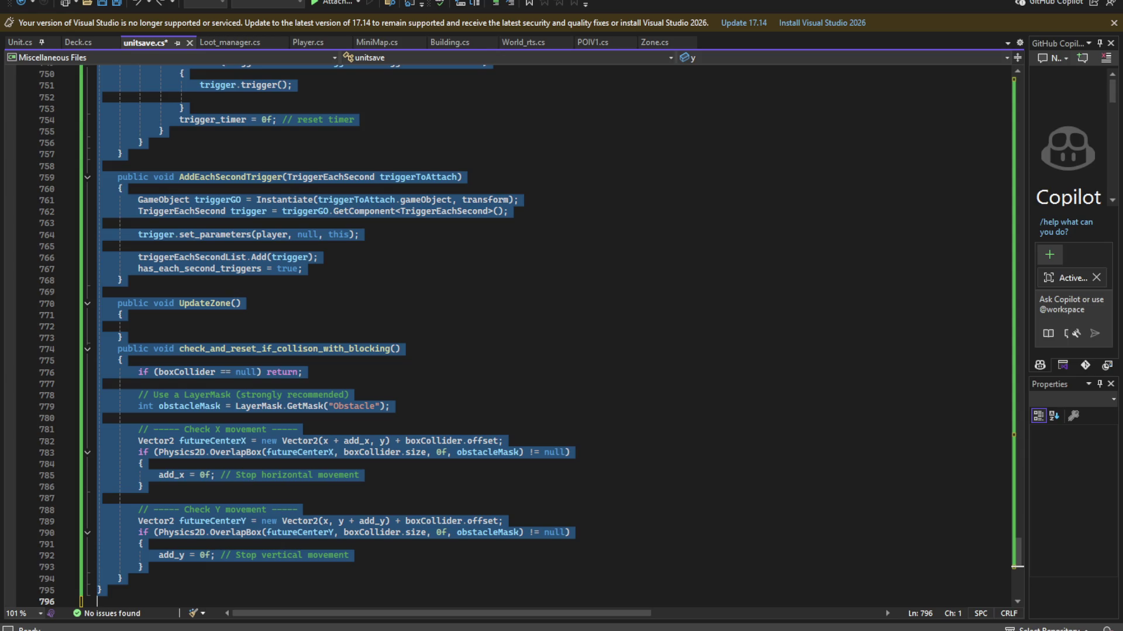
- Replace the entire contents of Unit.cs with the copied unit code and save it
left_click(65, 44)
left_click(161, 141)
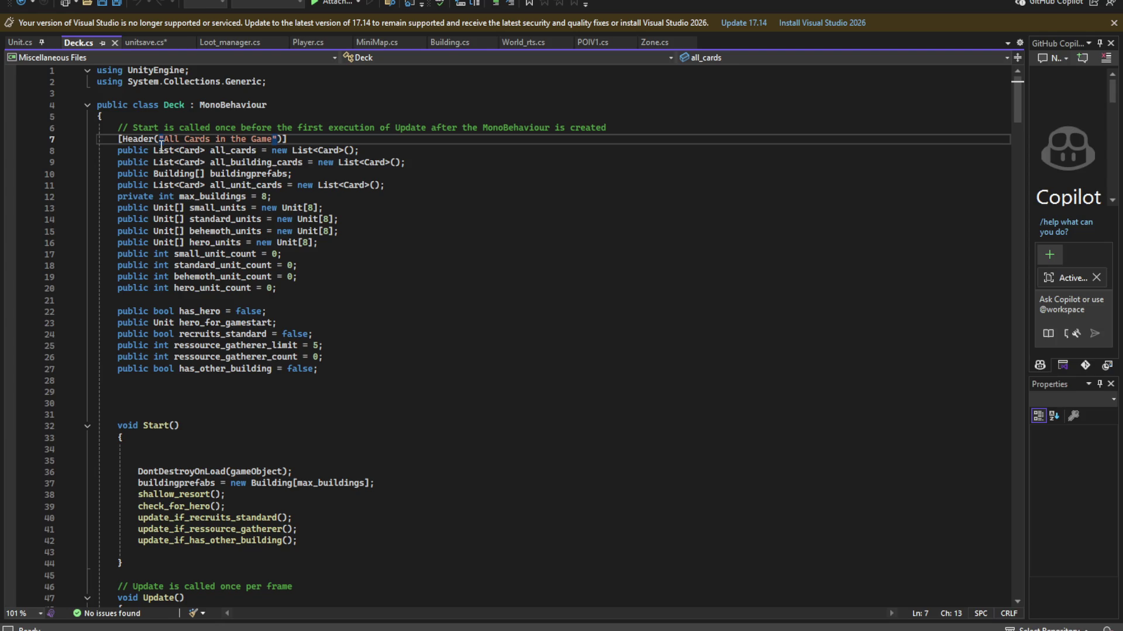
left_click(22, 42)
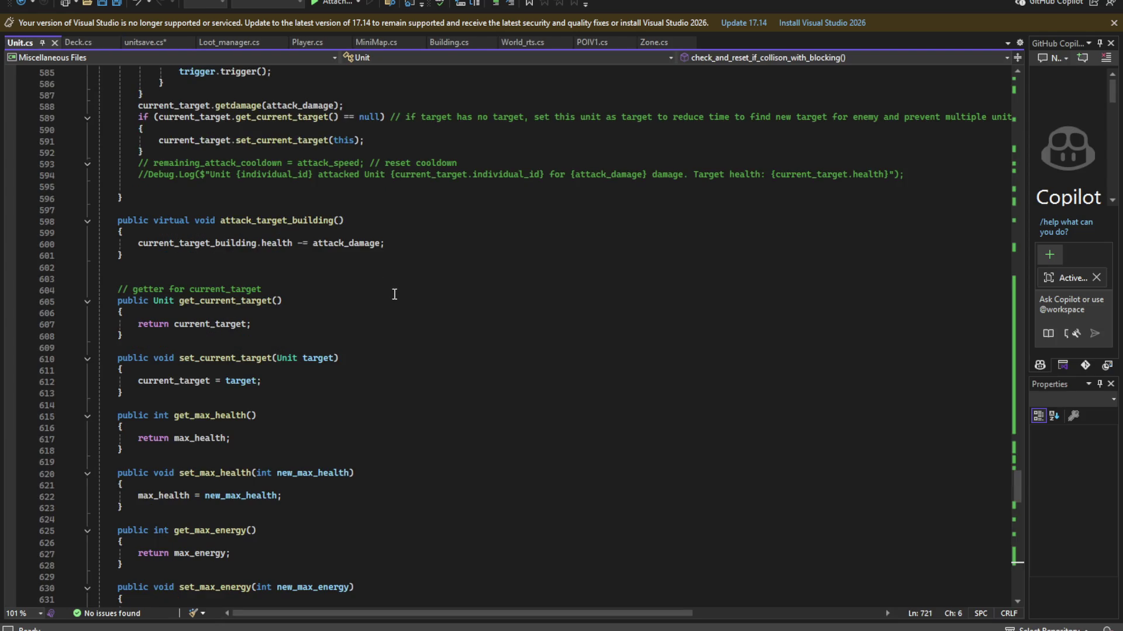
scroll(394, 294, "up", 4)
mouse_move(1016, 481)
left_mouse_down()
mouse_move(993, 135)
mouse_move(1005, 46)
left_mouse_up()
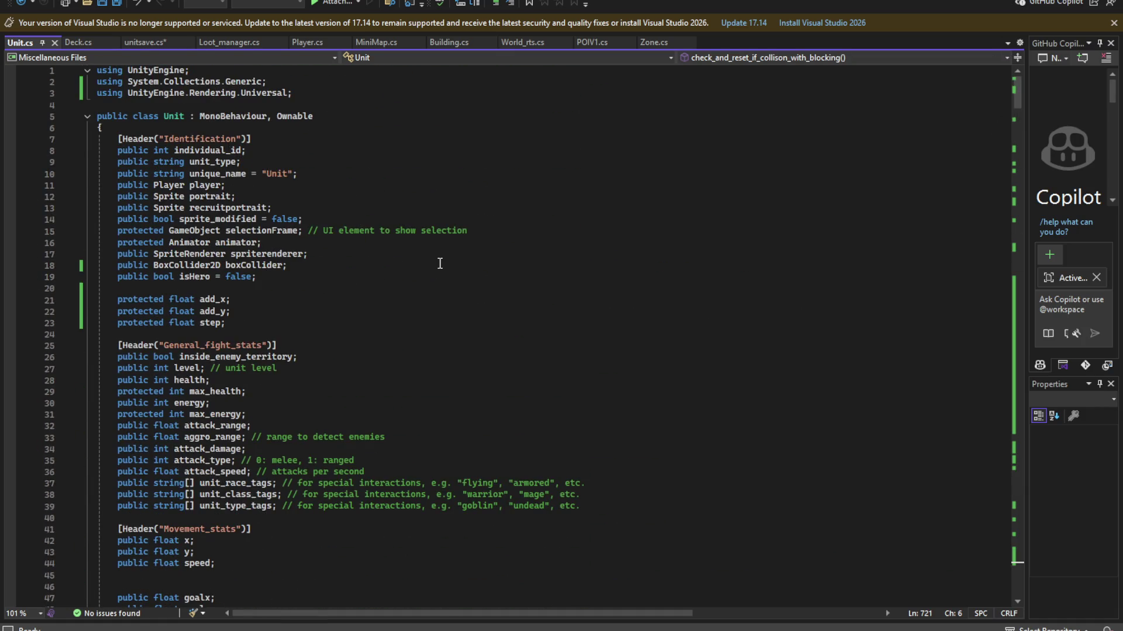
key("ctrl+a")
key("ctrl+v")
key("ctrl+s")
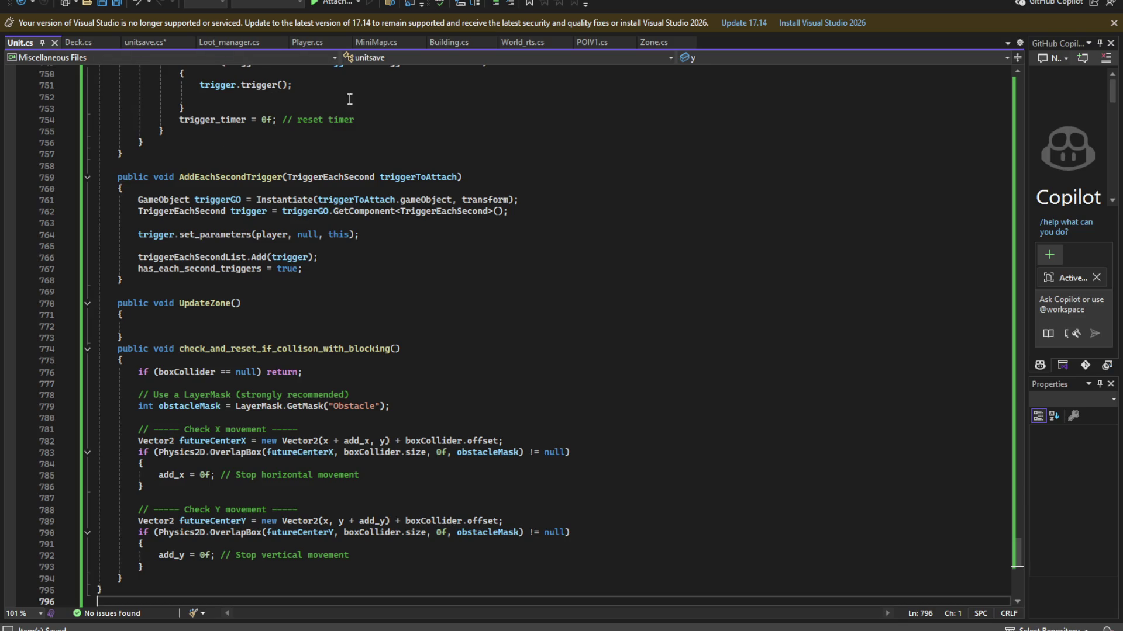
scroll(211, 439, "down", 8)
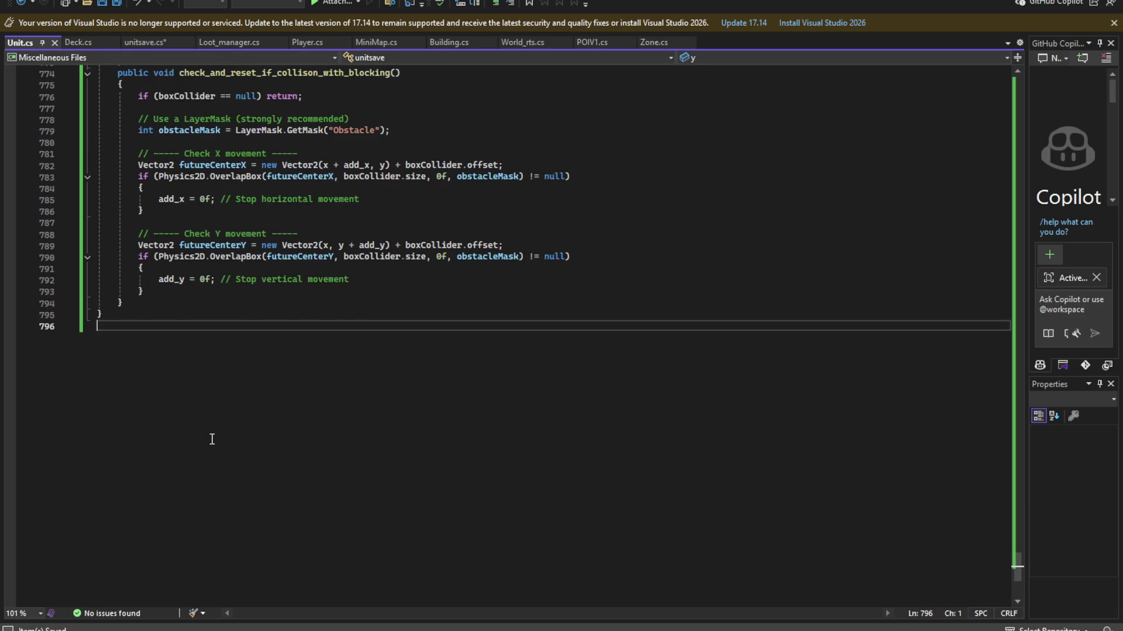
scroll(212, 439, "up", 3)
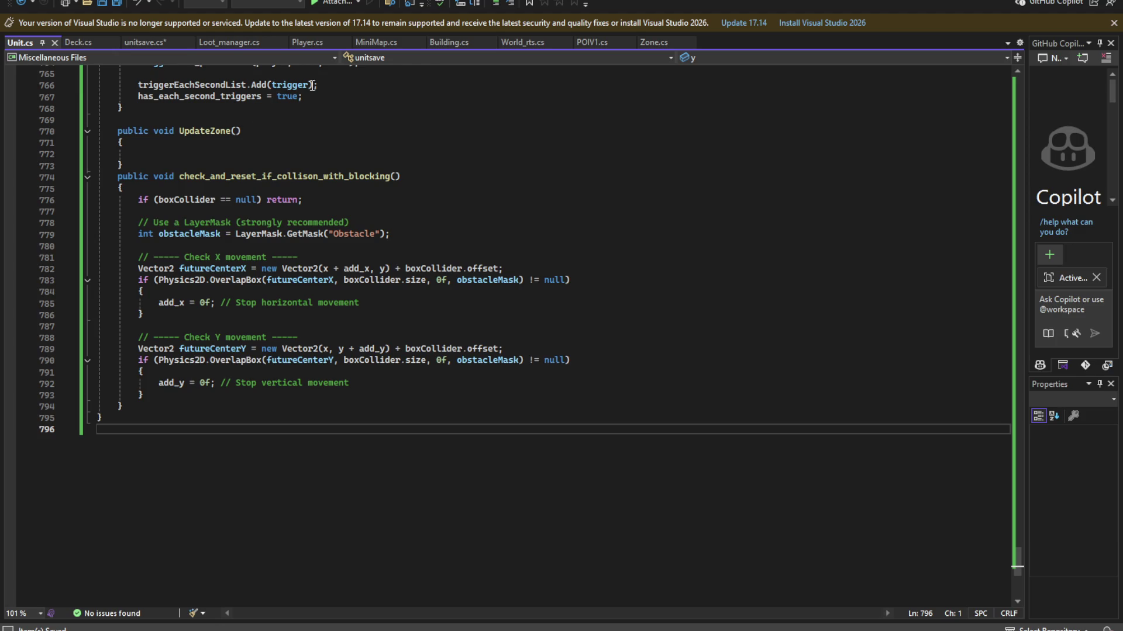
left_click(313, 41)
- Undo the unintended edit to Player.cs and save it
scroll(285, 335, "up", 15)
scroll(285, 336, "up", 15)
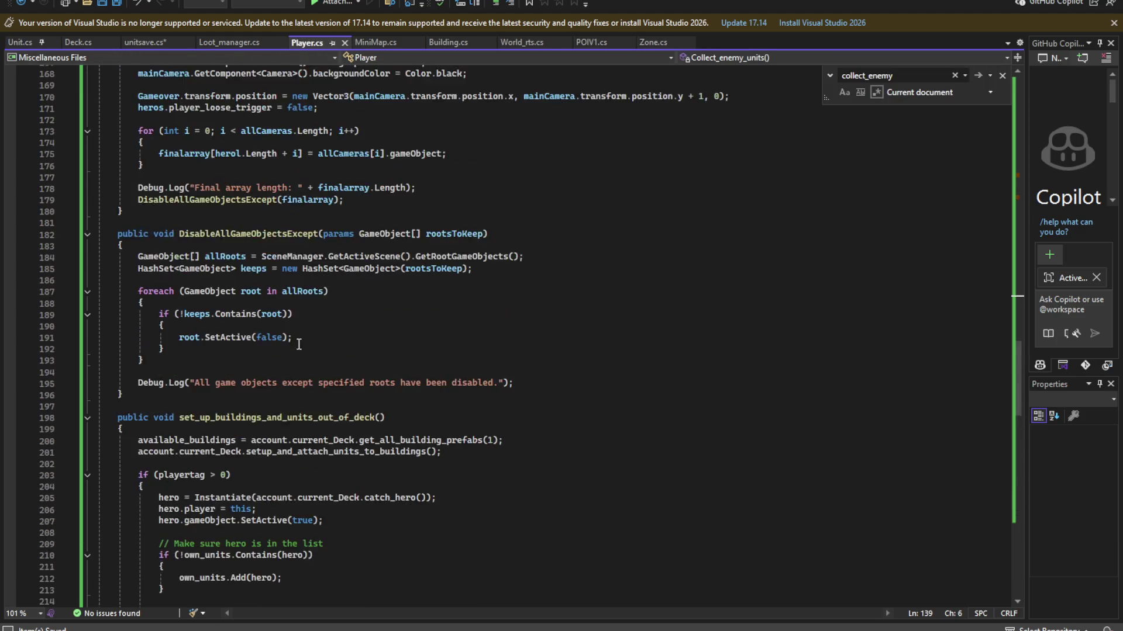
key("ctrl+z")
key("ctrl+z")
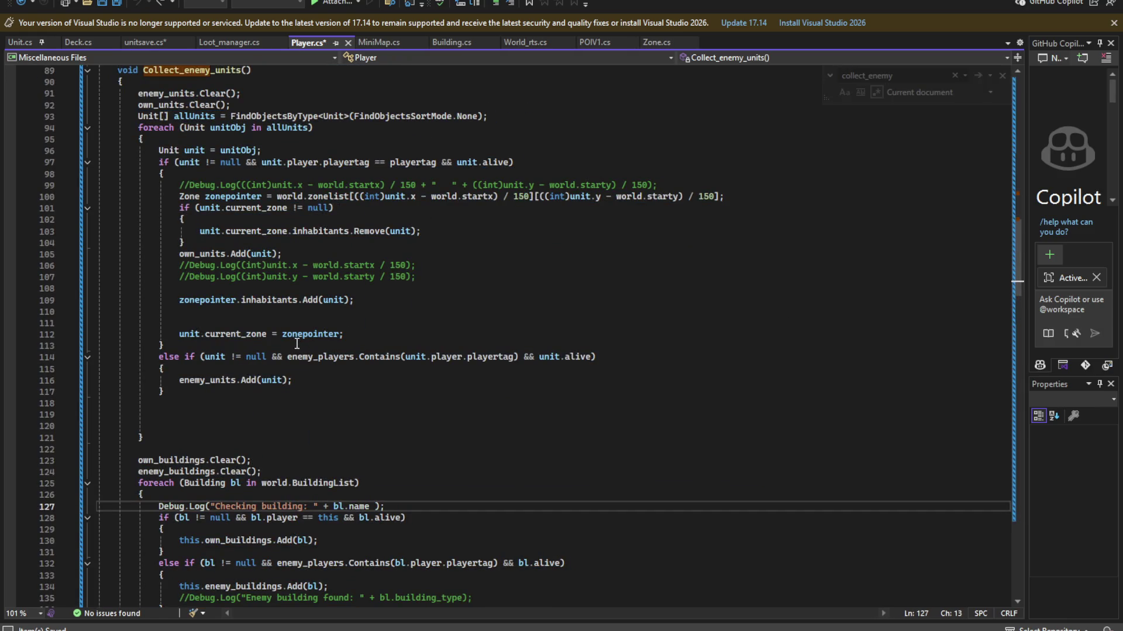
key("ctrl+s")
key("ctrl+f")
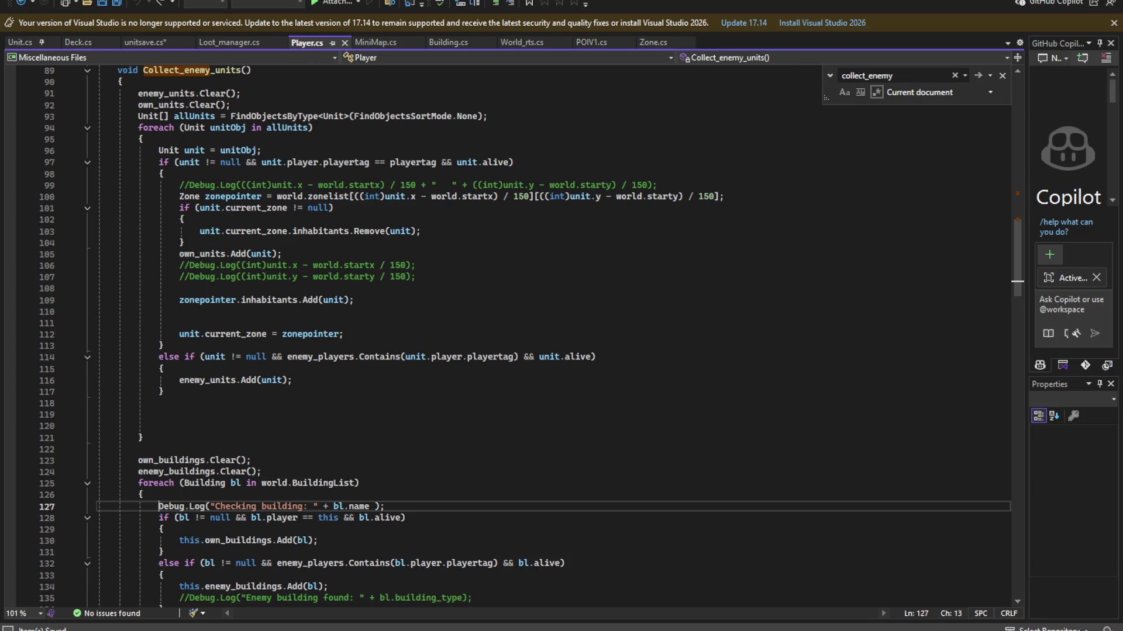
scroll(328, 195, "up", 20)
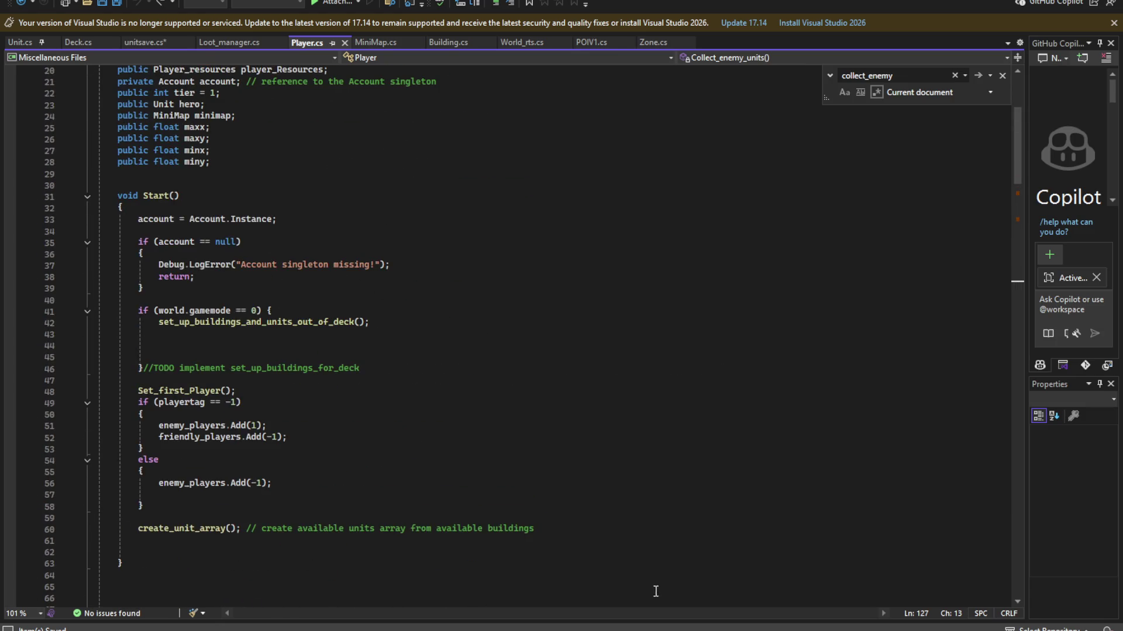
- Back in Unity, open Unit_gatherer.cs from its CS0246 console error
left_click(678, 561)
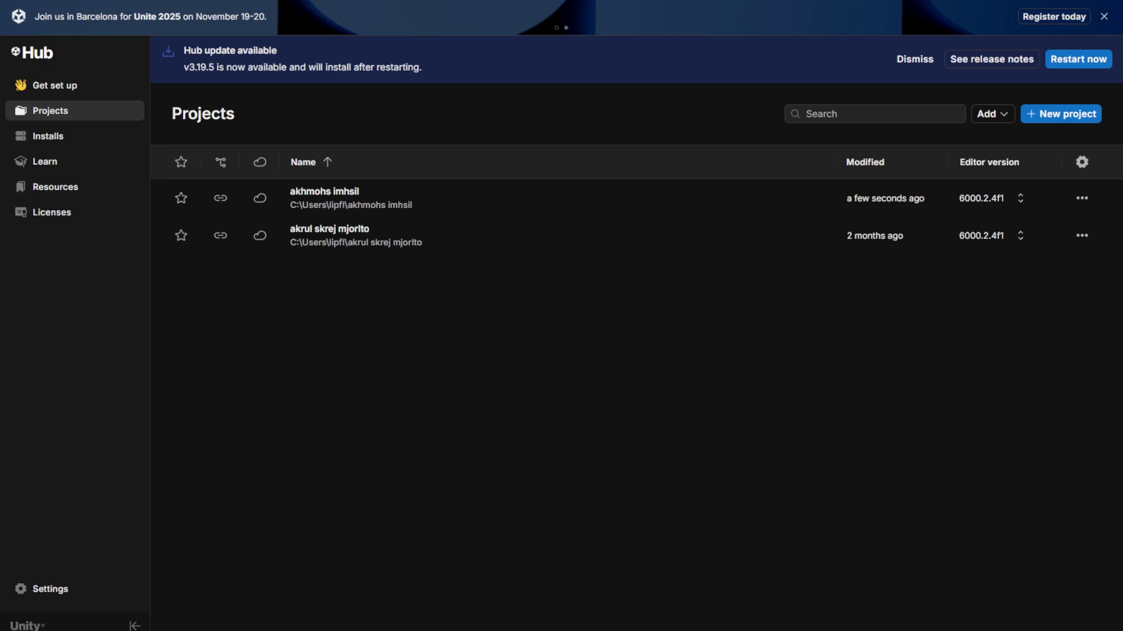
key("alt+Tab")
double_click(430, 520)
scroll(424, 528, "down", 8)
scroll(424, 528, "up", 8)
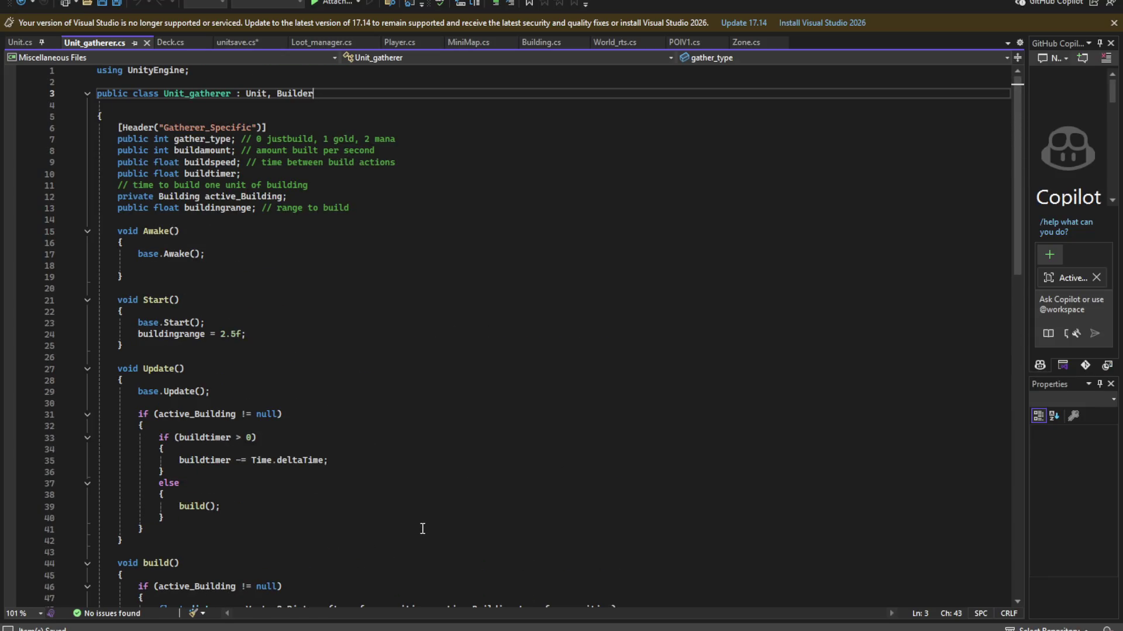
- Open the script behind the Unit_Bullet_creator console error
key("alt+Tab")
key("alt+Tab")
key("alt+Tab")
double_click(443, 505)
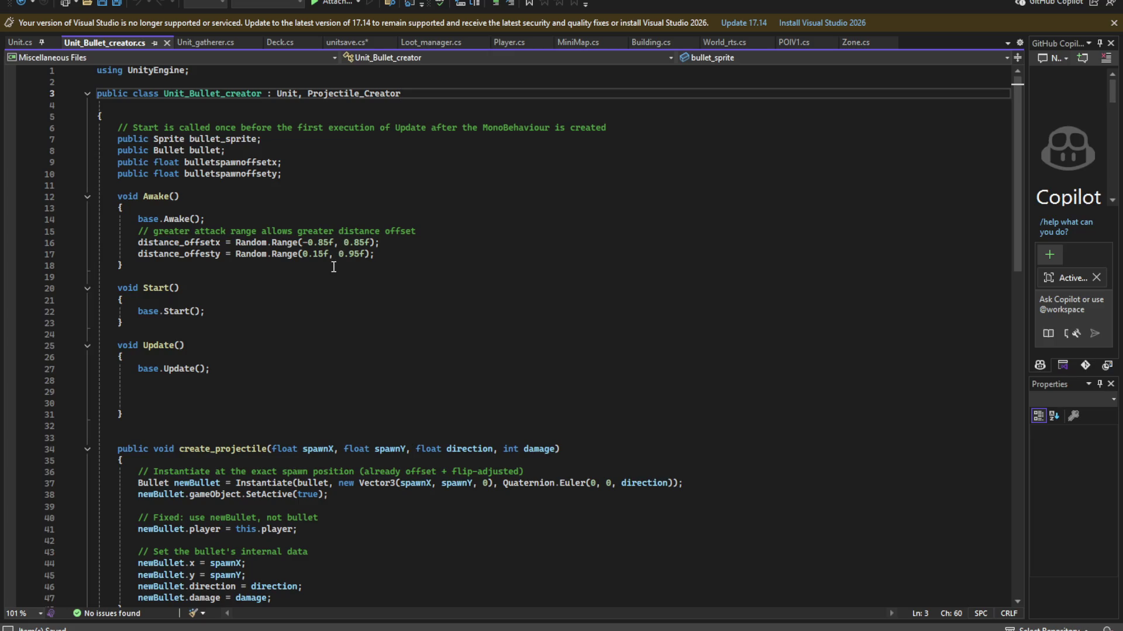
key("alt+Tab")
key("alt+Tab")
- Rename the class on line 5 of Unit.cs from unitsave to Unit and save
left_click(22, 44)
mouse_move(1017, 566)
left_mouse_down()
mouse_move(935, 191)
mouse_move(955, 5)
left_mouse_up()
double_click(164, 120)
type("Unit")
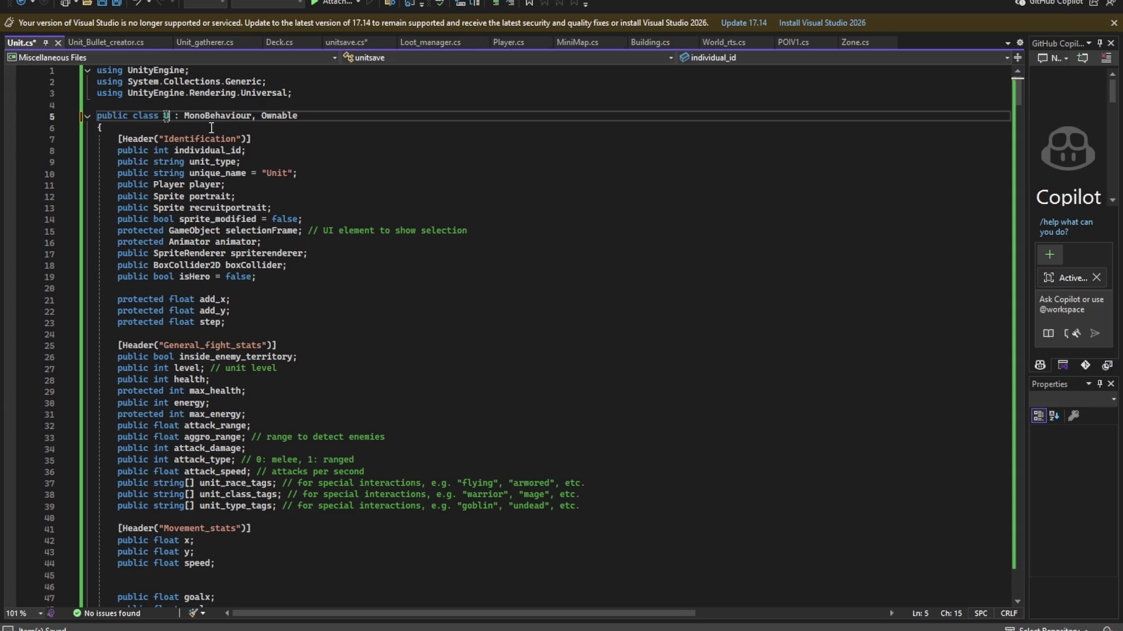
key("ctrl+s")
key("alt+Tab")
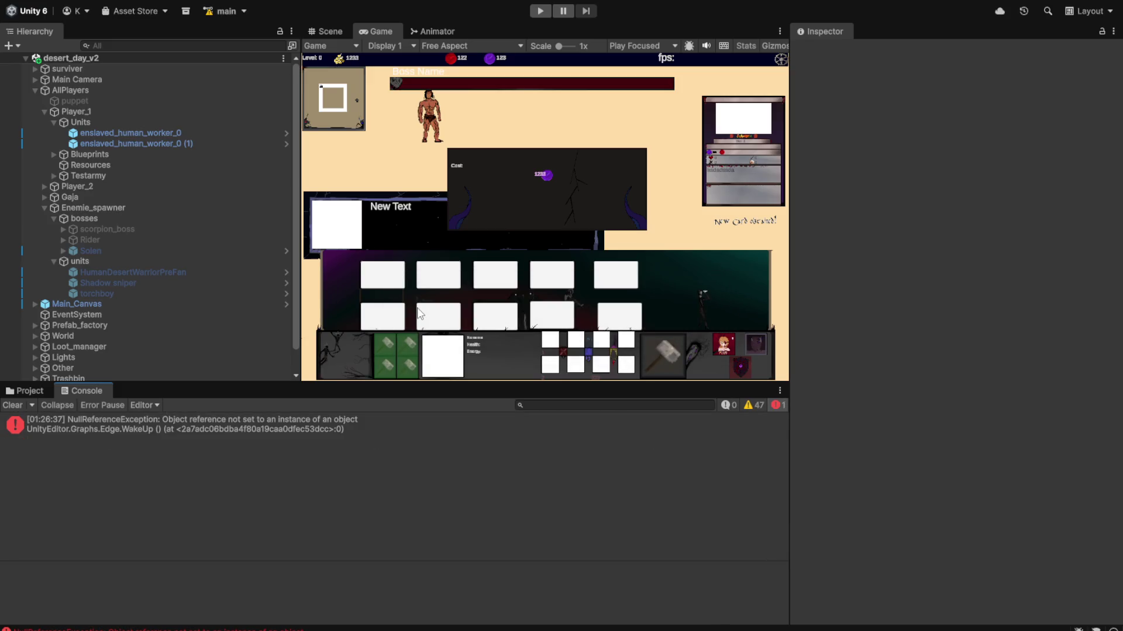
- Inspect the NullReferenceException and the Boss script, then start desert_day_v2 in Play mode
left_click(135, 428)
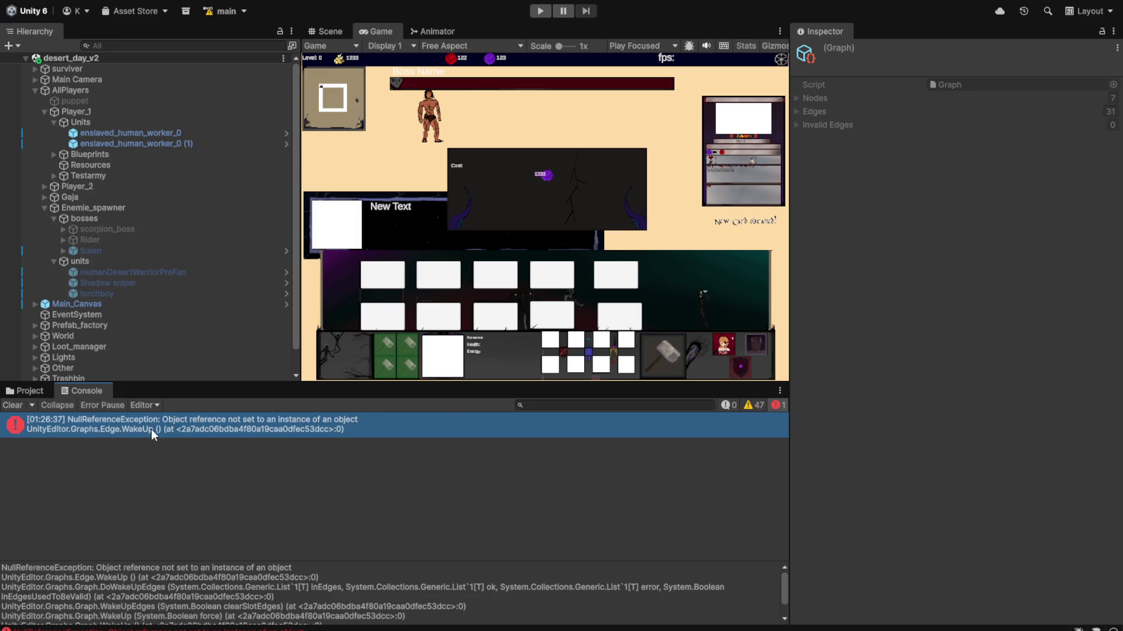
left_click(25, 390)
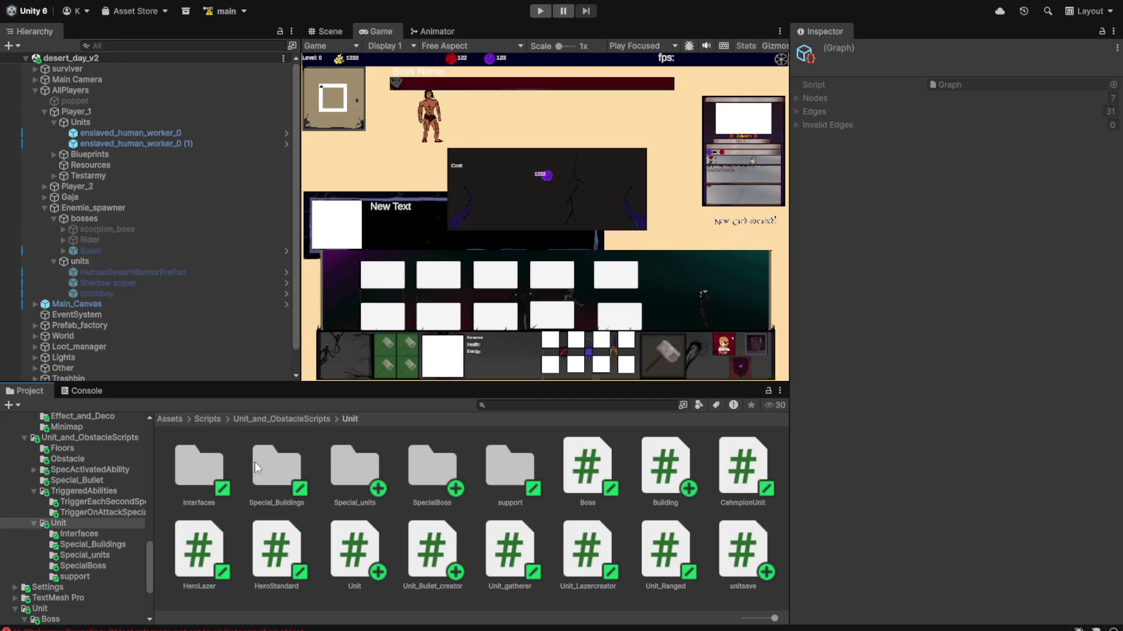
scroll(131, 527, "down", 4)
left_click(588, 485)
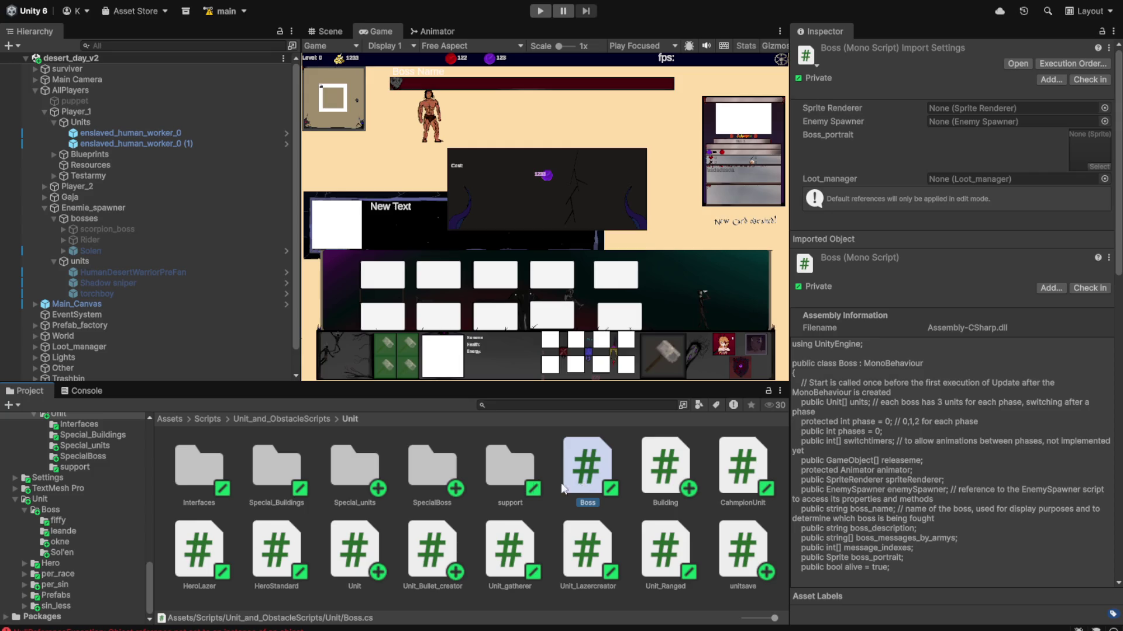
scroll(142, 513, "up", 4)
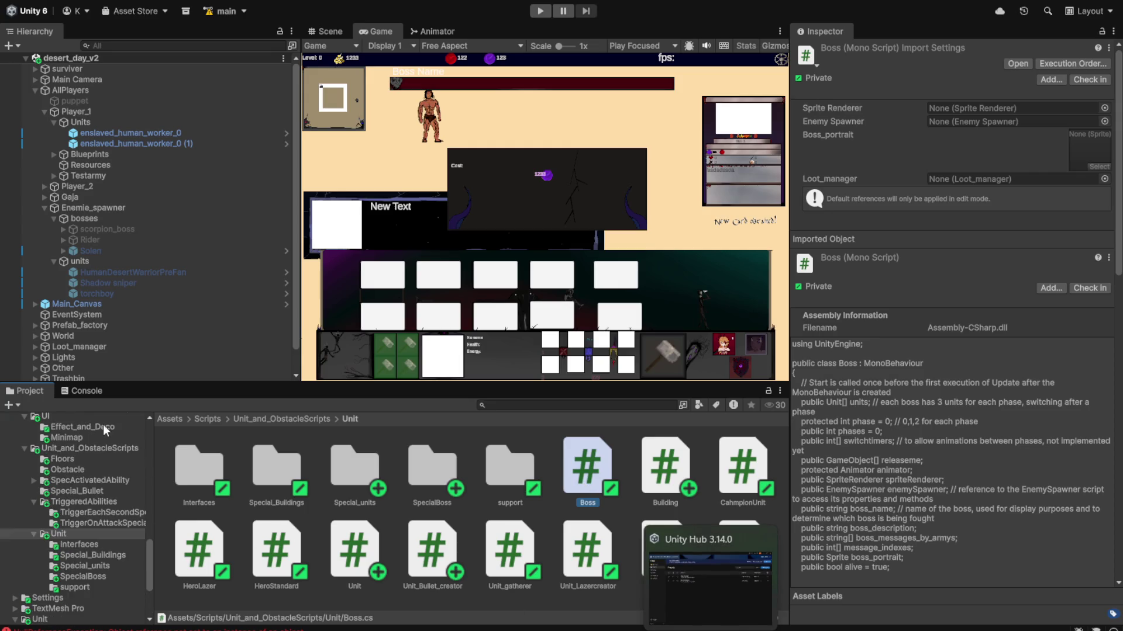
left_click(83, 392)
key("ctrl+p")
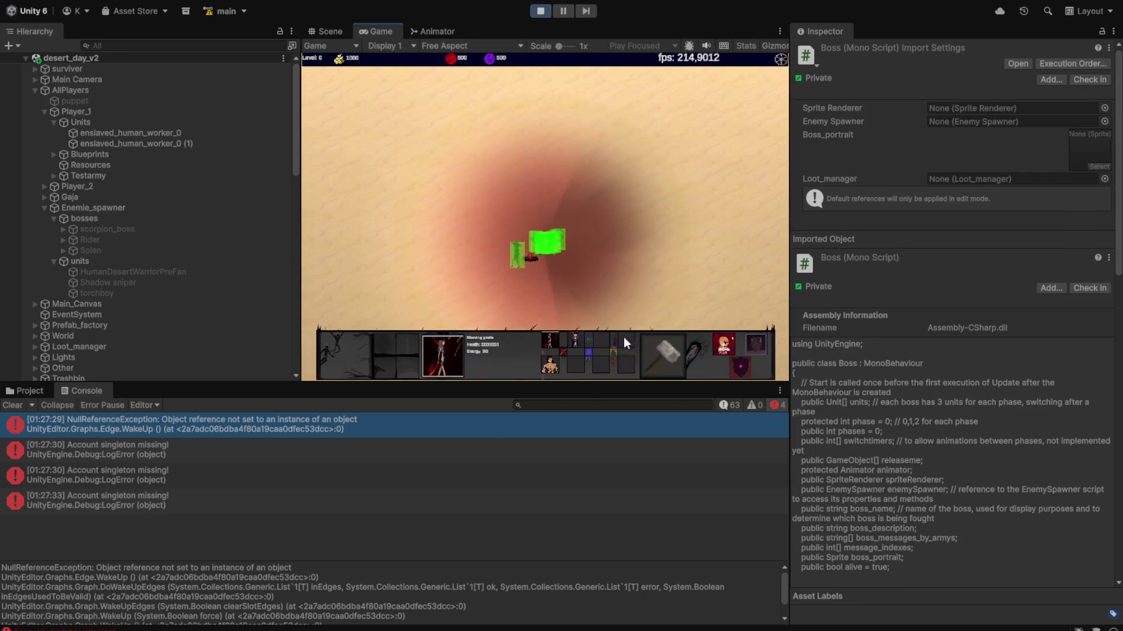
- Place a red round building among the units and box-select unit groups near the campfire and boss
left_click(374, 266)
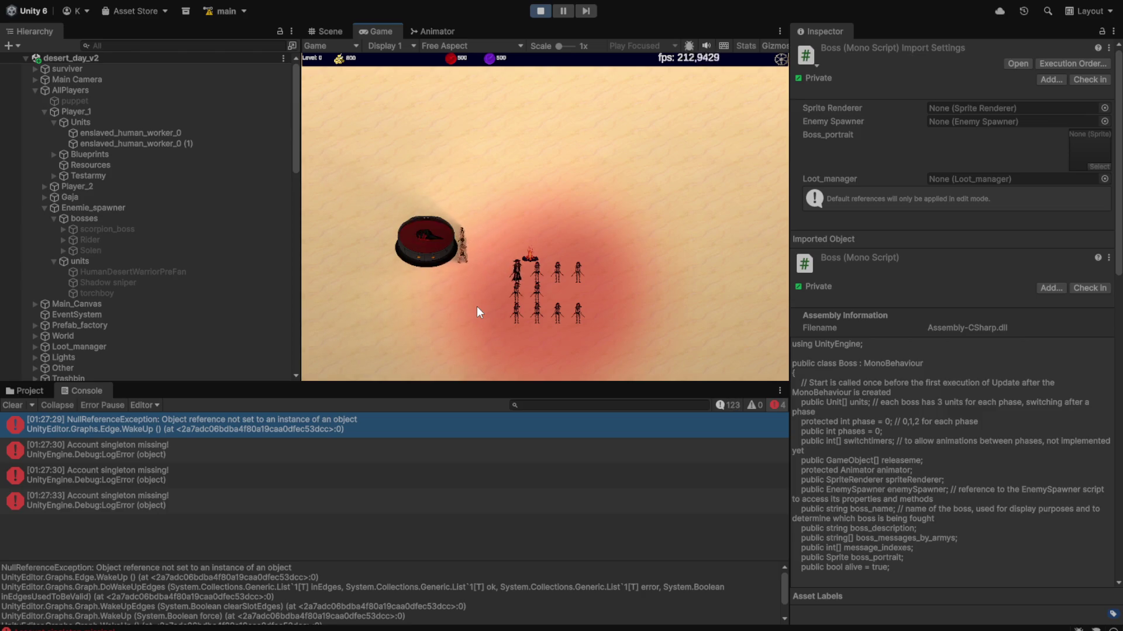
left_click_drag(477, 312, 401, 129)
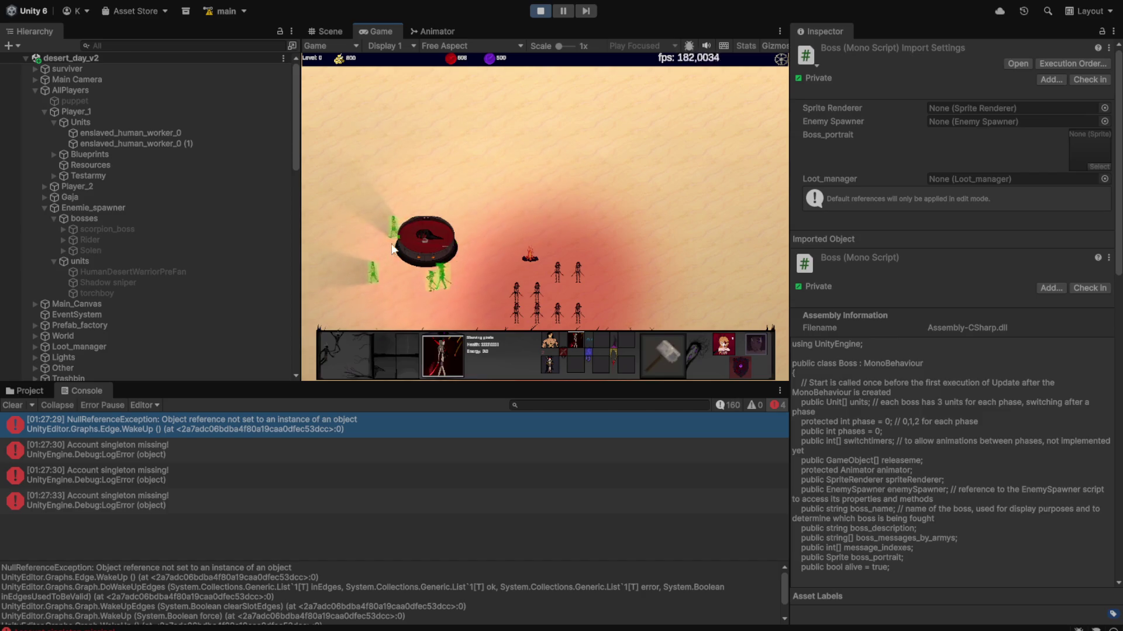
left_click(477, 199)
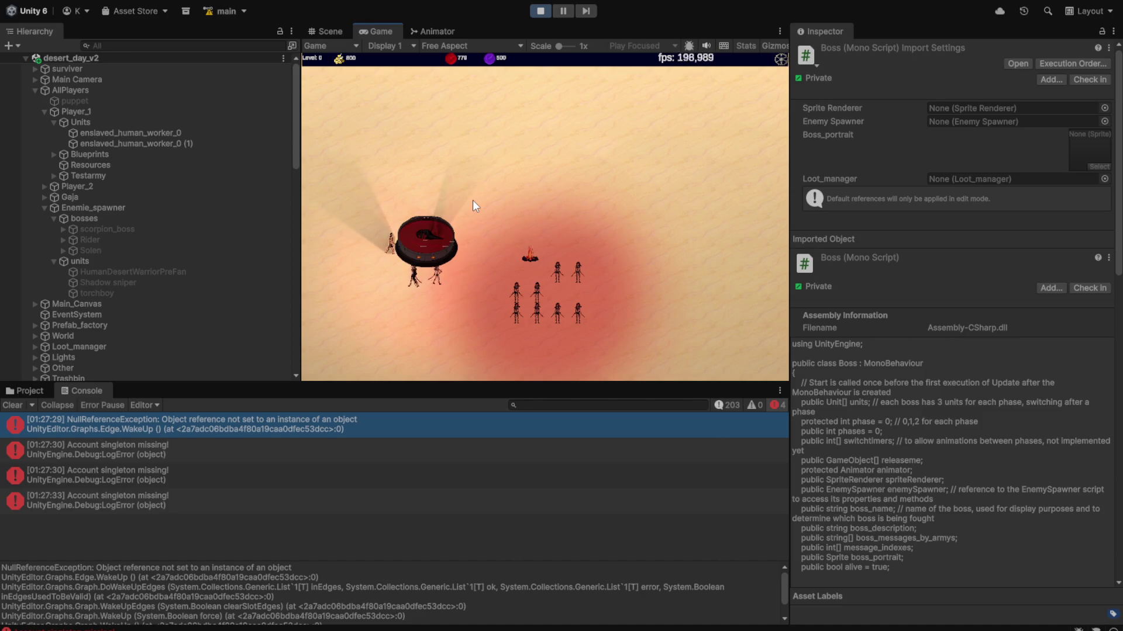
left_click_drag(469, 201, 591, 331)
left_click(560, 188)
mouse_move(300, 172)
left_mouse_down()
mouse_move(546, 172)
mouse_move(314, 172)
left_mouse_up()
mouse_move(382, 296)
left_mouse_down()
mouse_move(502, 190)
mouse_move(521, 258)
left_mouse_up()
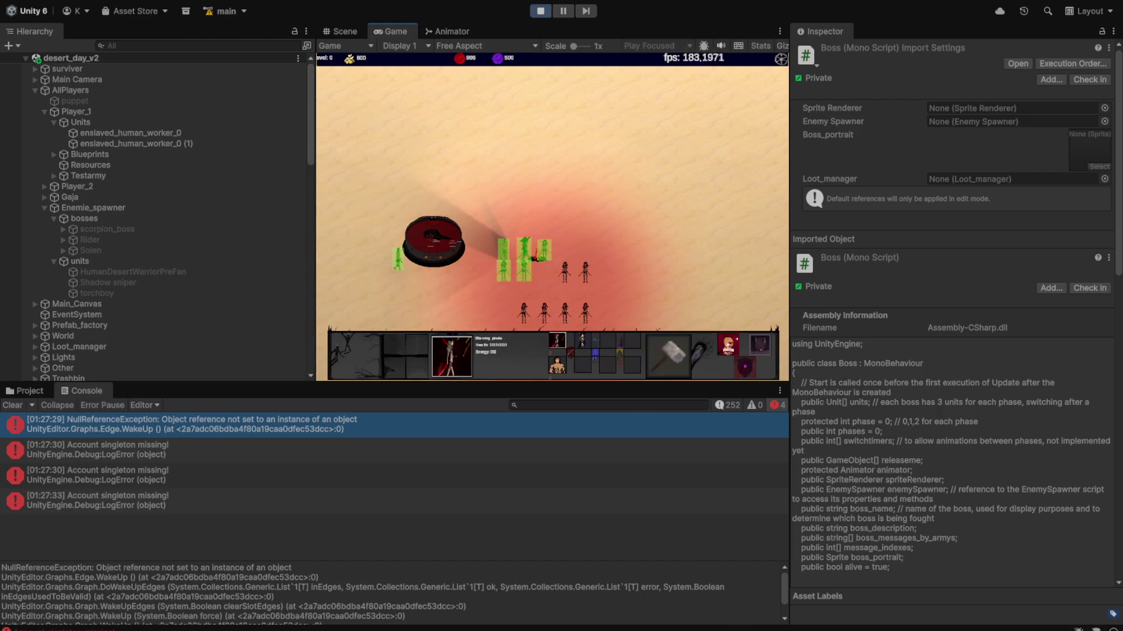
key("alt+Tab")
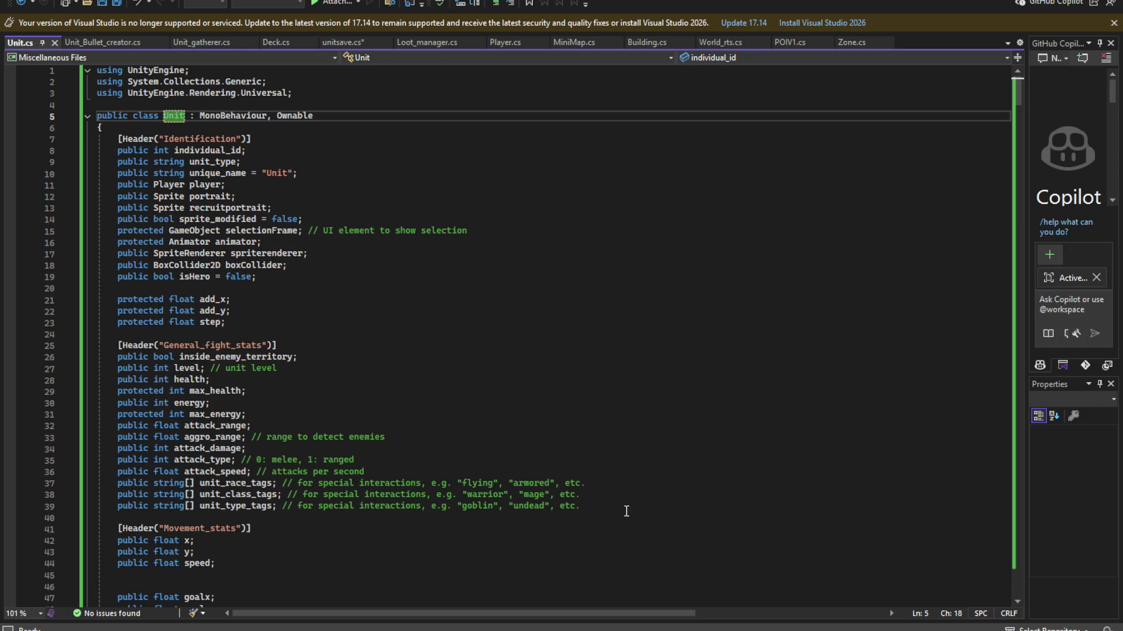
- Scroll through Unit.cs without editing, then return to the running Unity game
scroll(548, 492, "down", 20)
scroll(548, 492, "down", 17)
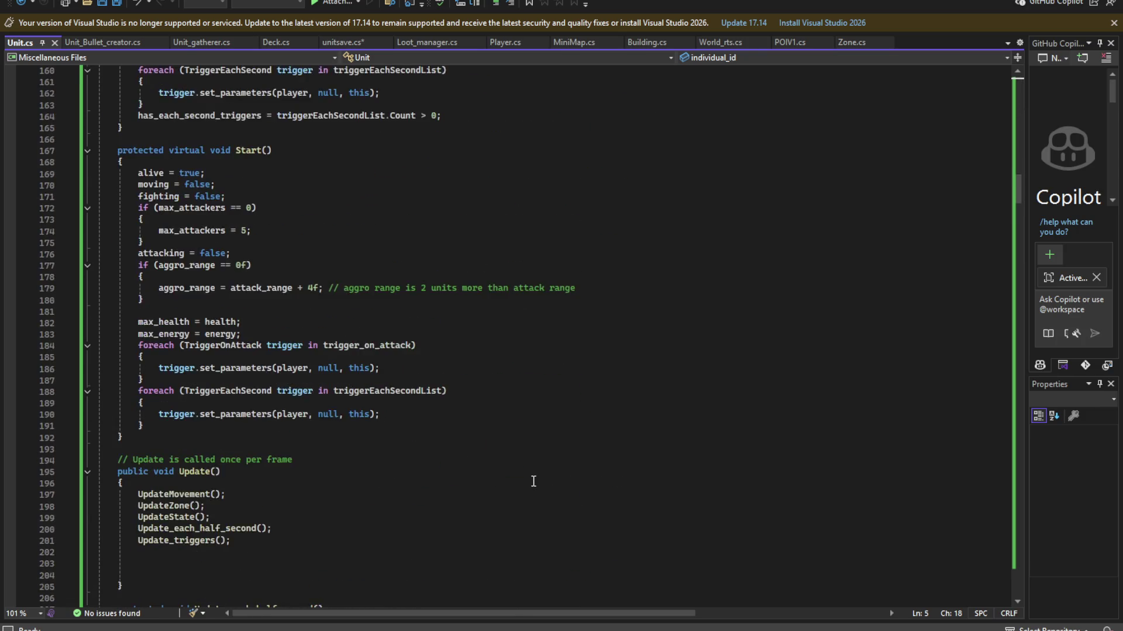
key("alt+Tab")
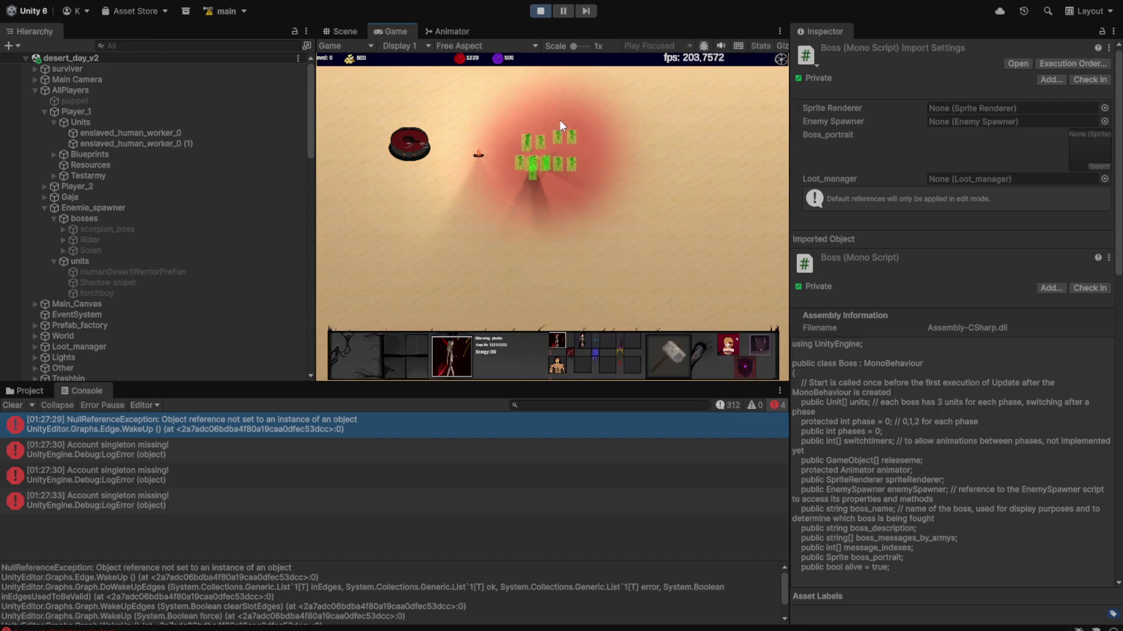
- Give up the current match and start a new fullscreen game on desert_day_v2
left_click(780, 60)
left_click(547, 183)
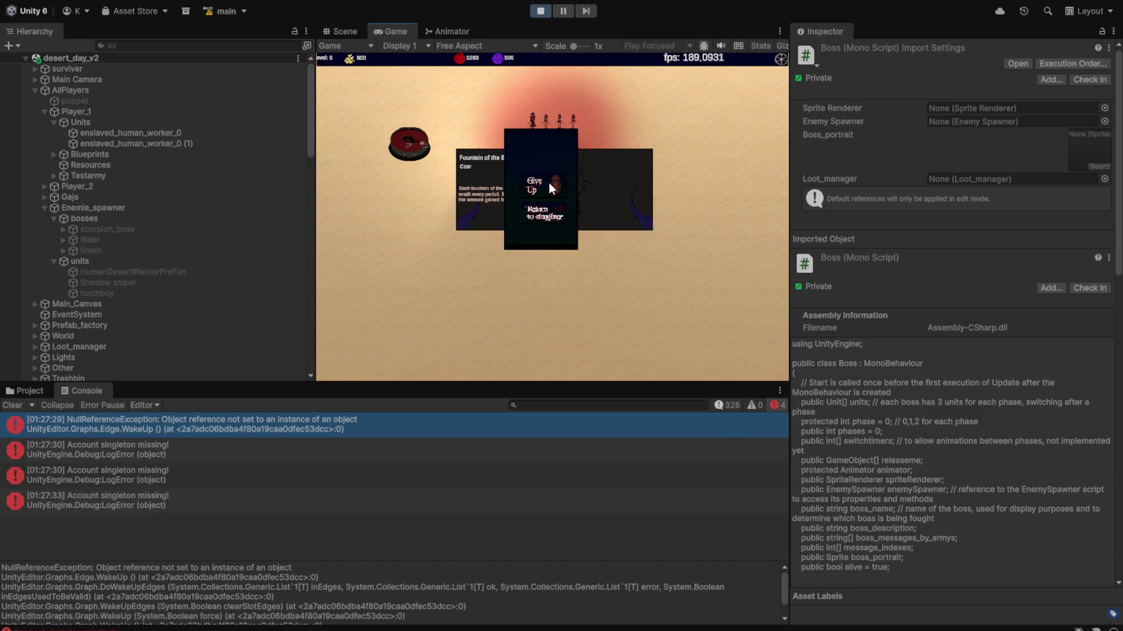
left_click(520, 263)
left_click(561, 316)
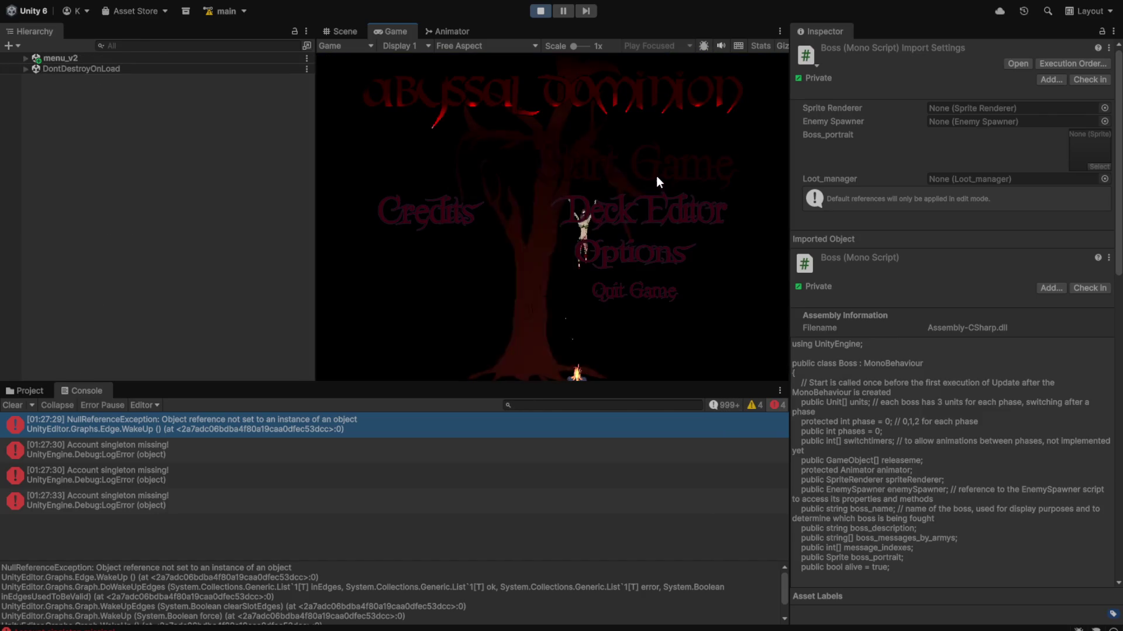
left_click(542, 308)
double_click(394, 28)
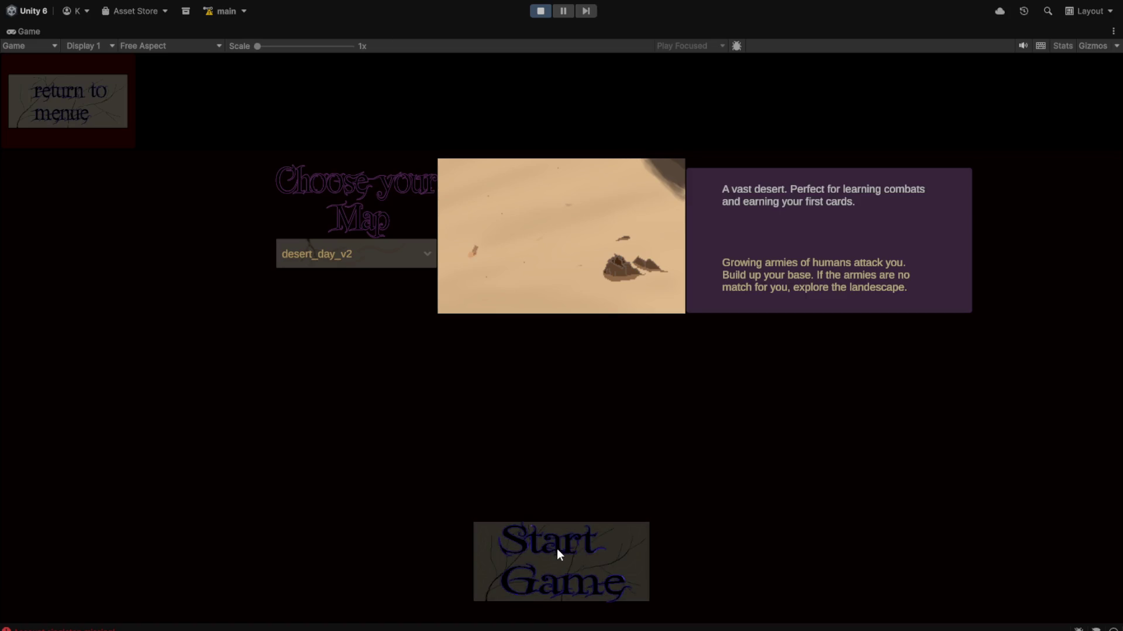
left_click(633, 538)
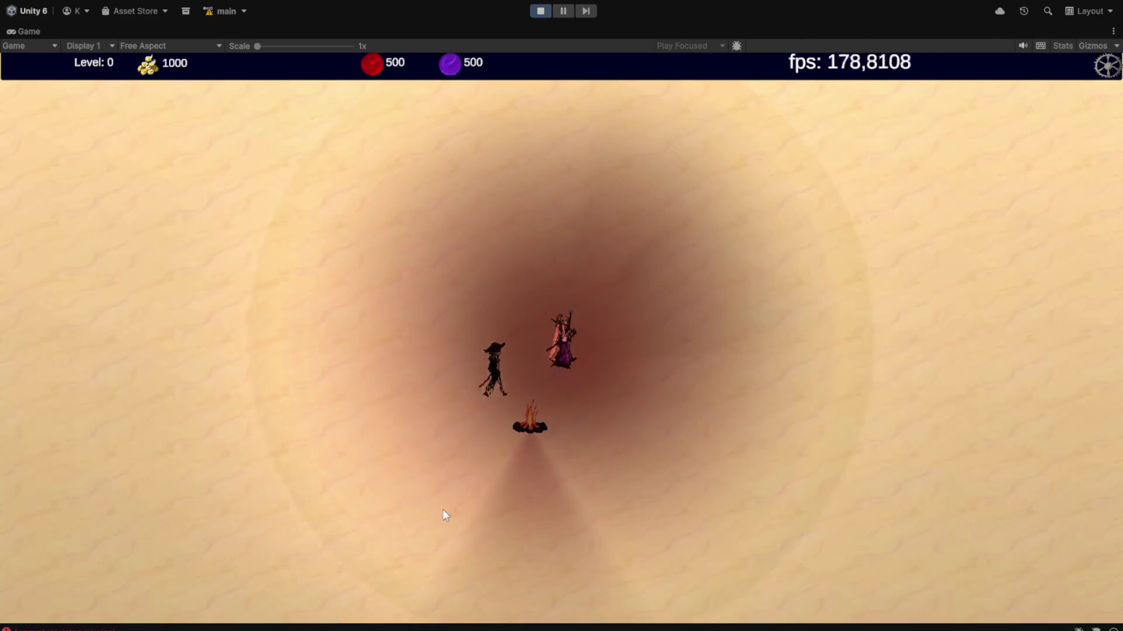
- Build the Obelisk of Wealth on the left and buy Inkhead units until mana runs out
left_click(771, 574)
left_click(291, 478)
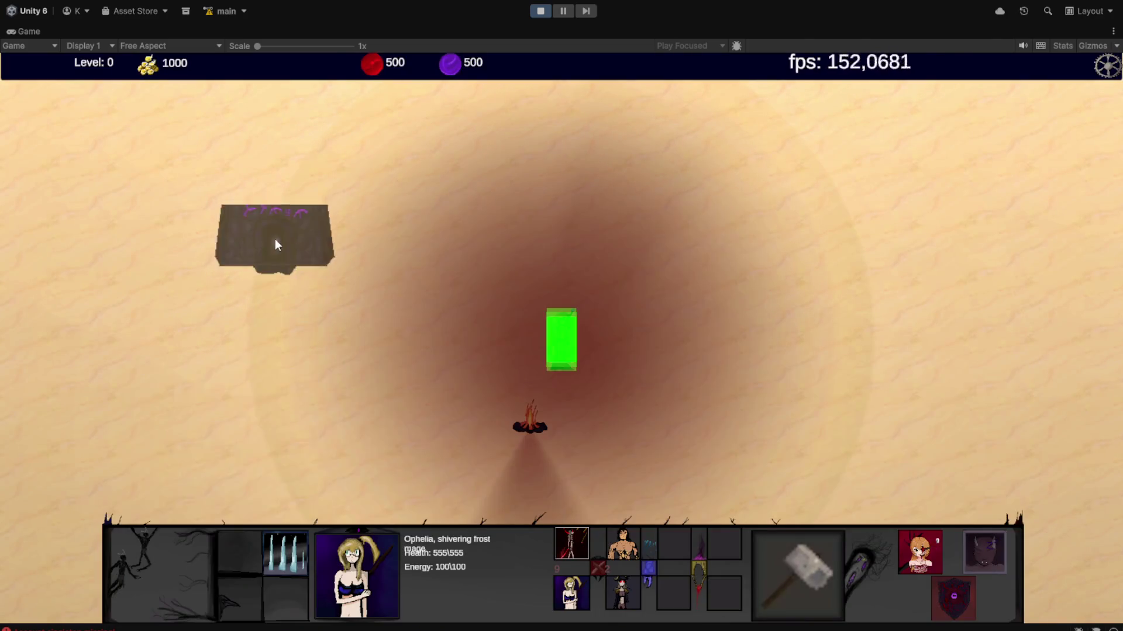
left_click(275, 237)
double_click(591, 514)
triple_click(591, 515)
triple_click(591, 514)
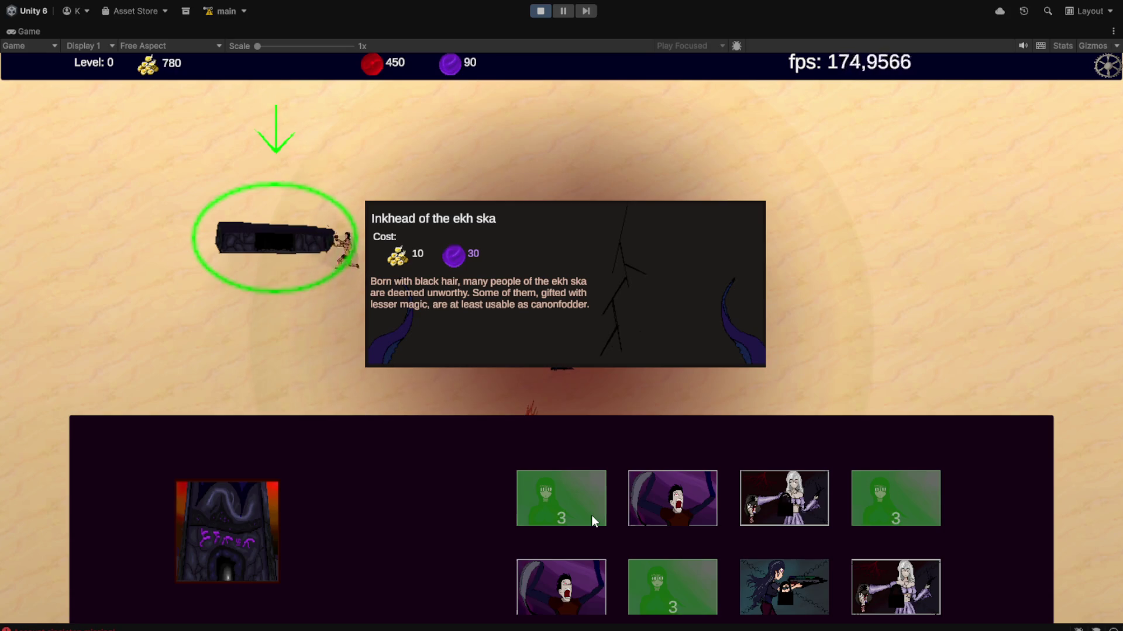
double_click(591, 514)
left_click(544, 369)
left_click(544, 370)
- Build the hand-pit near the campfire and recruit several Imp units from it
left_click(798, 574)
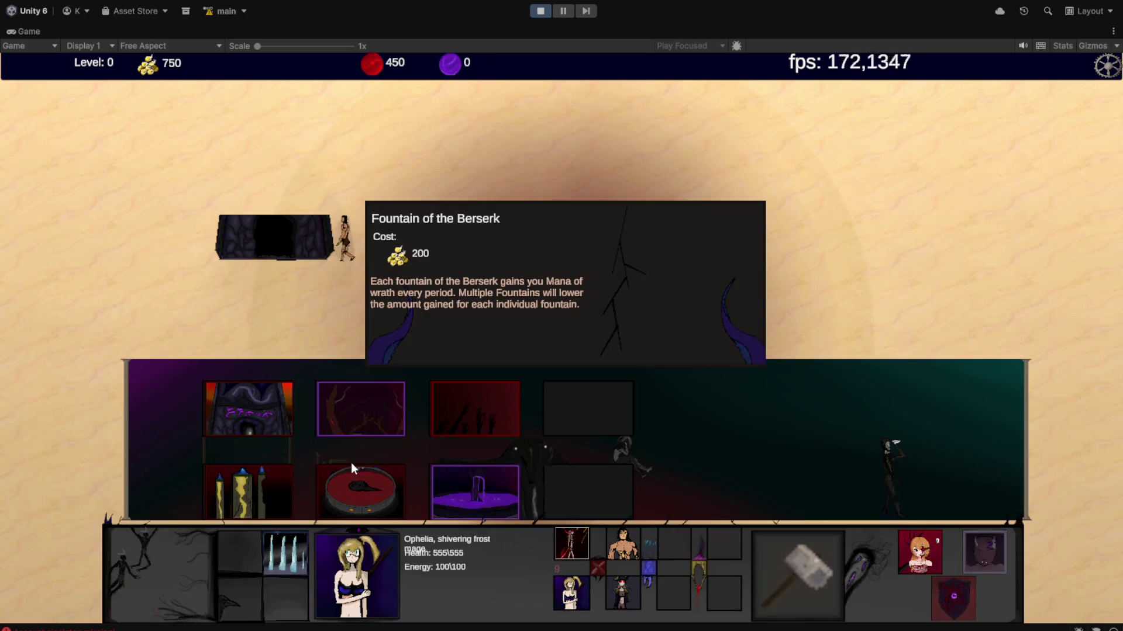
left_click(475, 410)
left_click(495, 405)
left_click(497, 405)
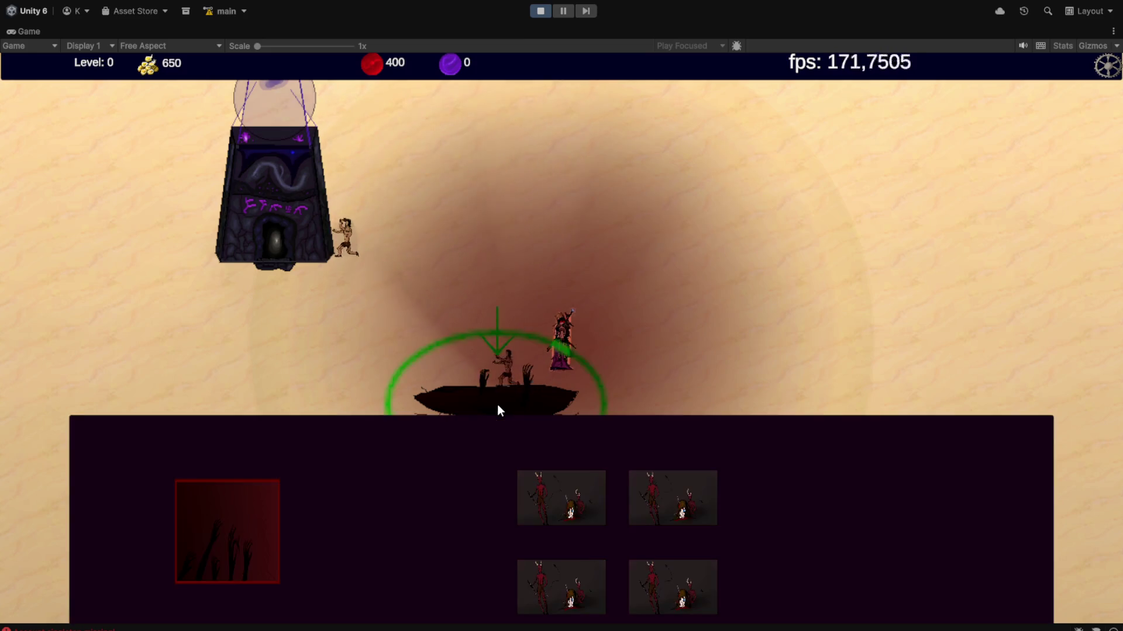
left_click(580, 506)
double_click(580, 506)
left_click(580, 507)
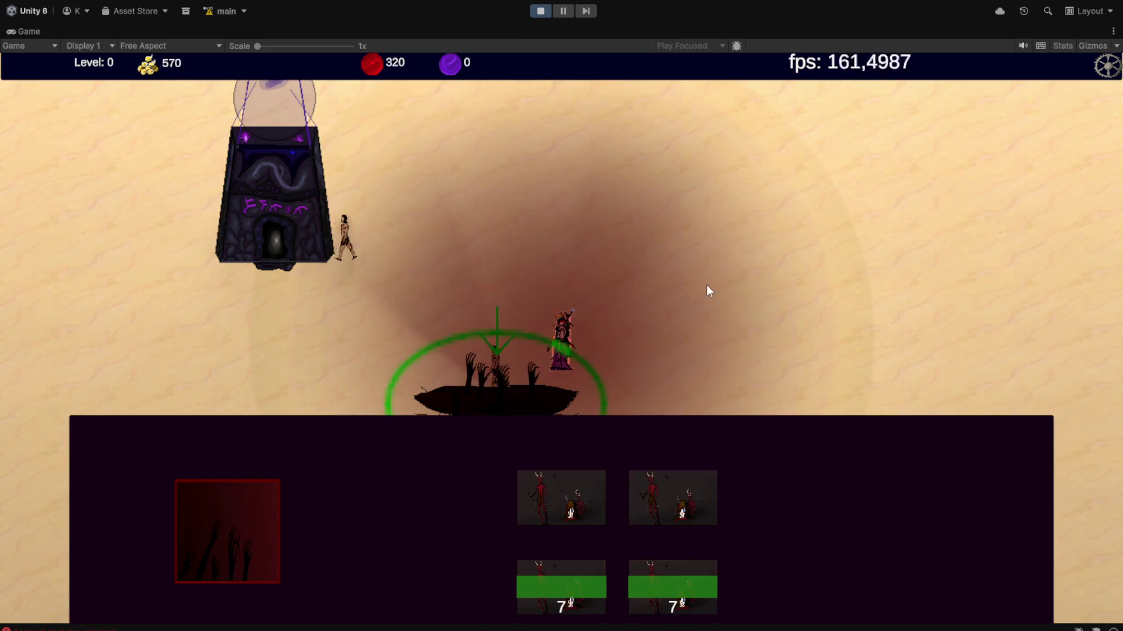
left_click(682, 333)
- Send the obelisk army and the imps marching toward the enemies
scroll(679, 334, "down", 3)
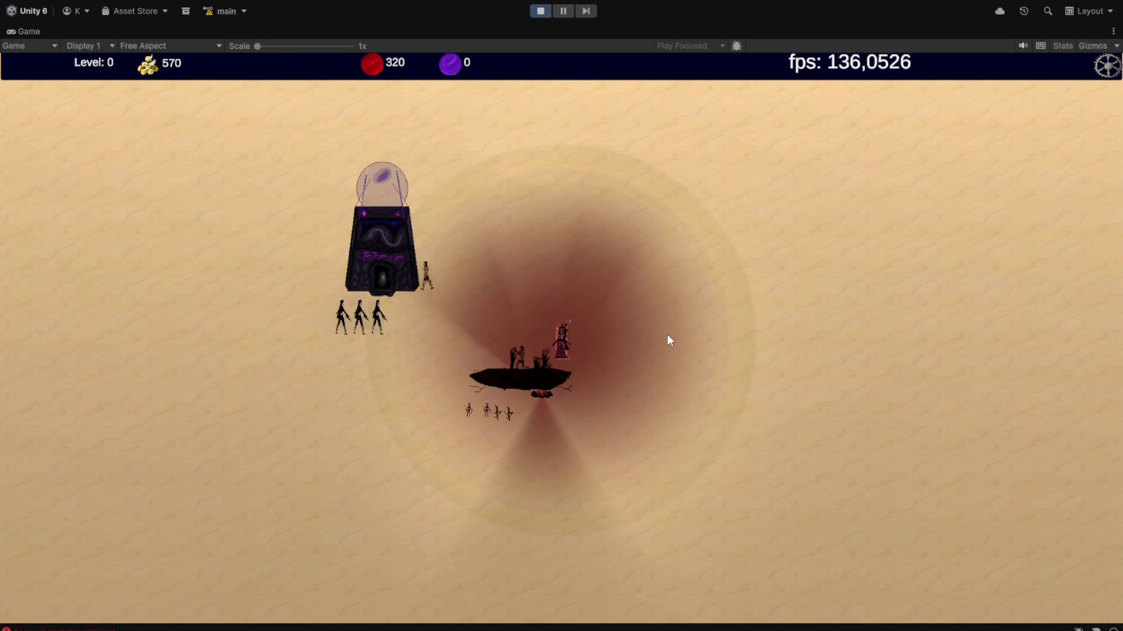
mouse_move(668, 341)
left_mouse_down()
mouse_move(491, 290)
mouse_move(339, 288)
mouse_move(712, 366)
left_mouse_up()
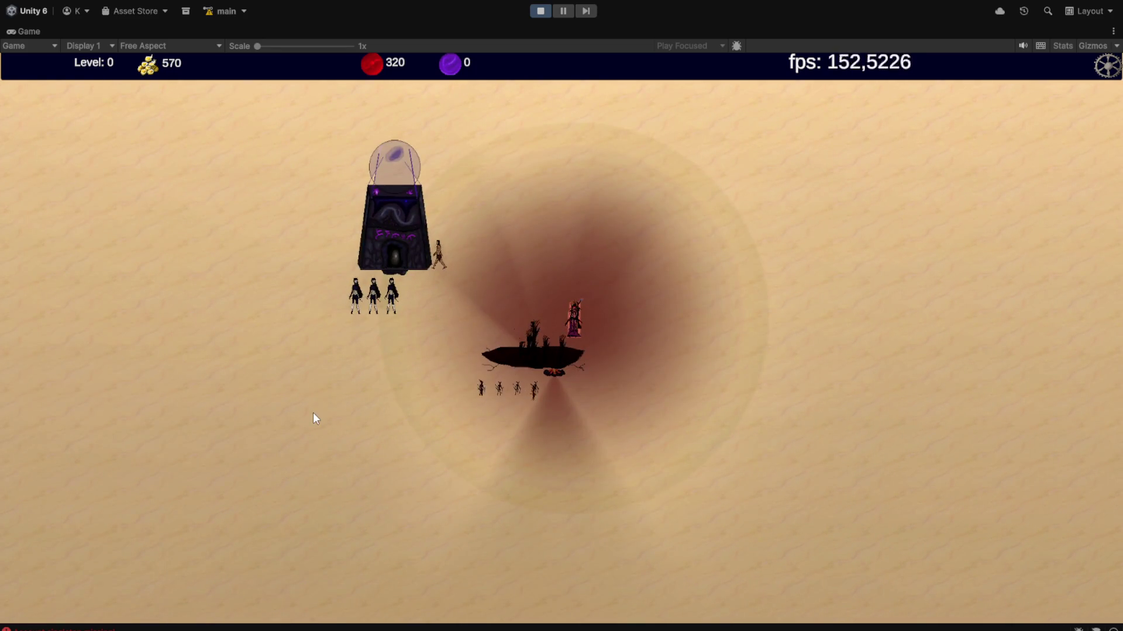
left_click_drag(313, 413, 655, 372)
right_click(642, 246)
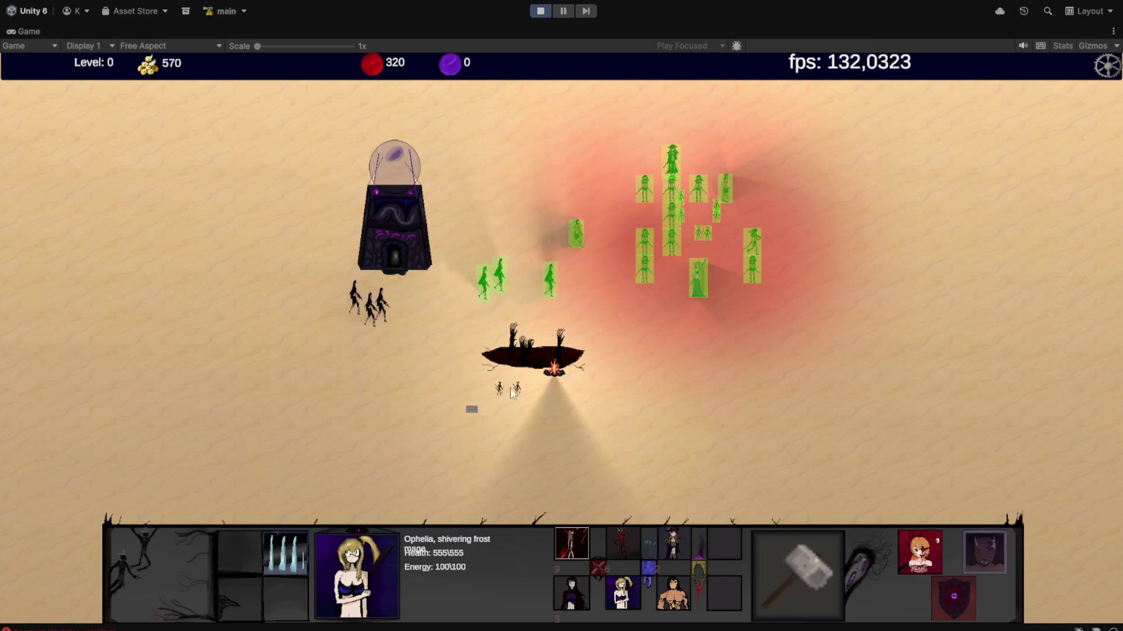
left_click_drag(478, 406, 636, 331)
right_click(636, 331)
right_click(493, 412)
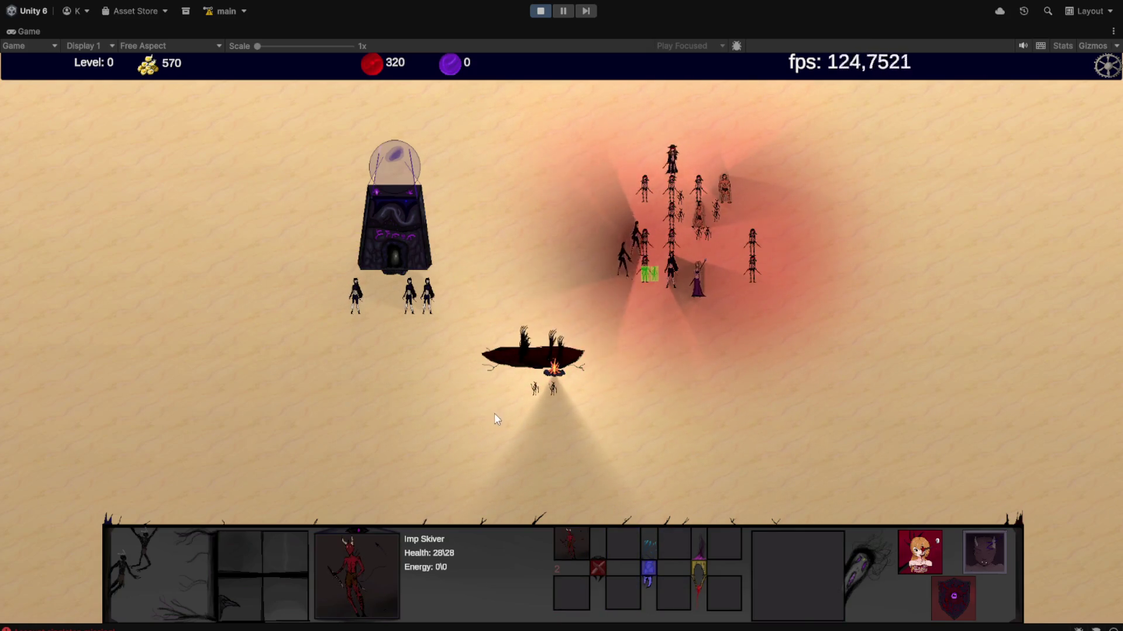
right_click(778, 321)
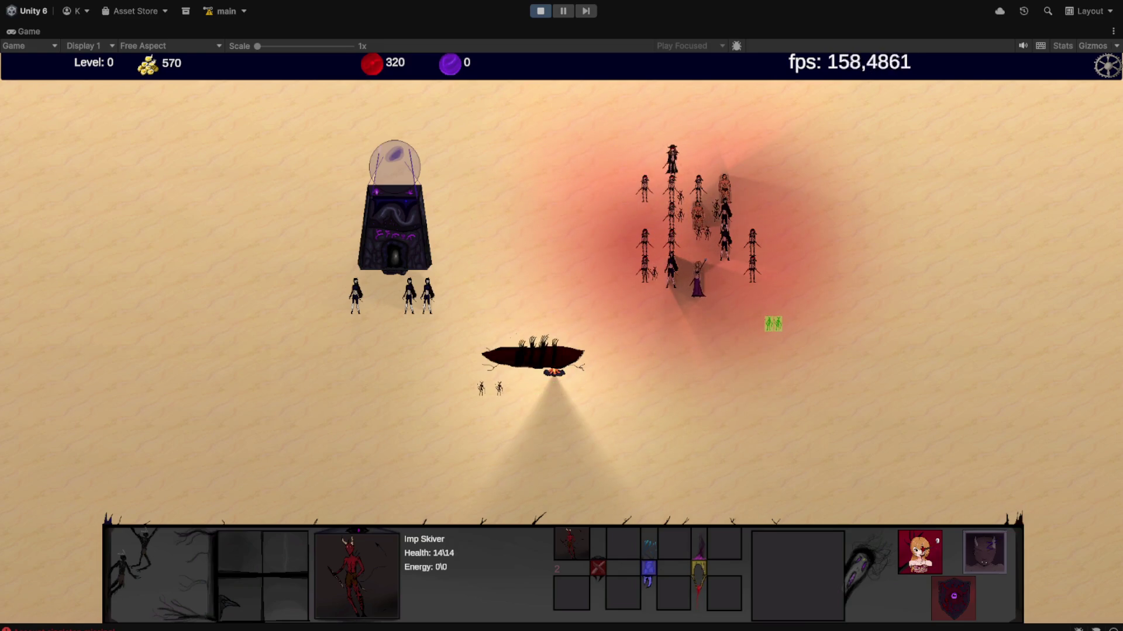
key("alt+Tab")
scroll(300, 381, "down", 20)
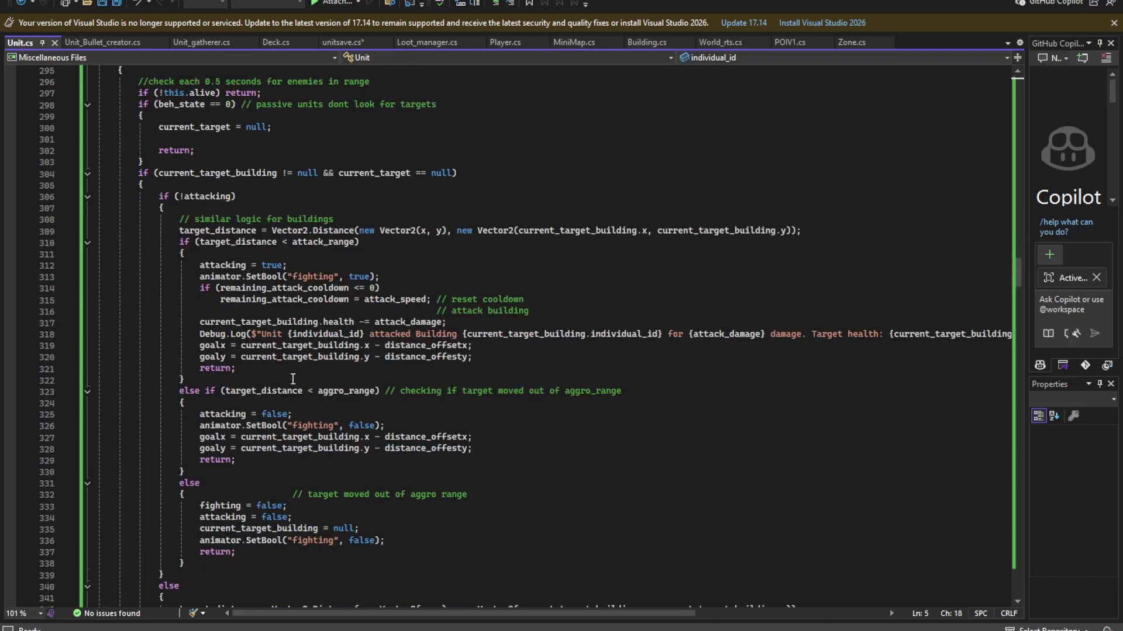
mouse_move(1021, 294)
left_mouse_down()
mouse_move(1004, 556)
mouse_move(1005, 536)
mouse_move(1006, 546)
left_mouse_up()
scroll(1005, 546, "down", 3)
scroll(451, 376, "down", 7)
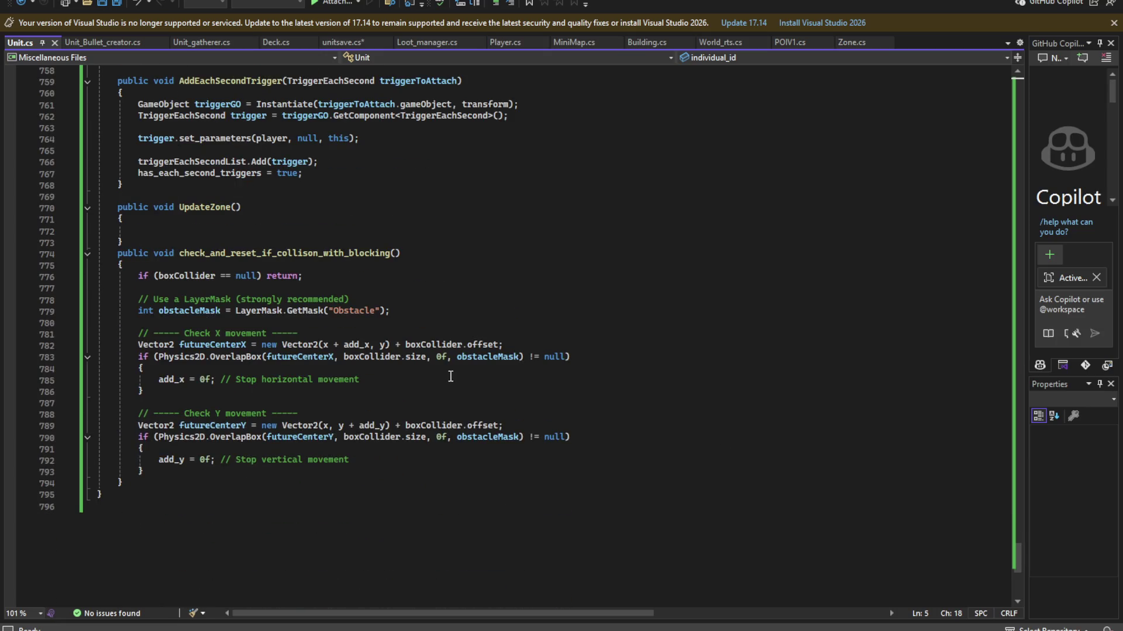
left_click(342, 266)
left_click(226, 288)
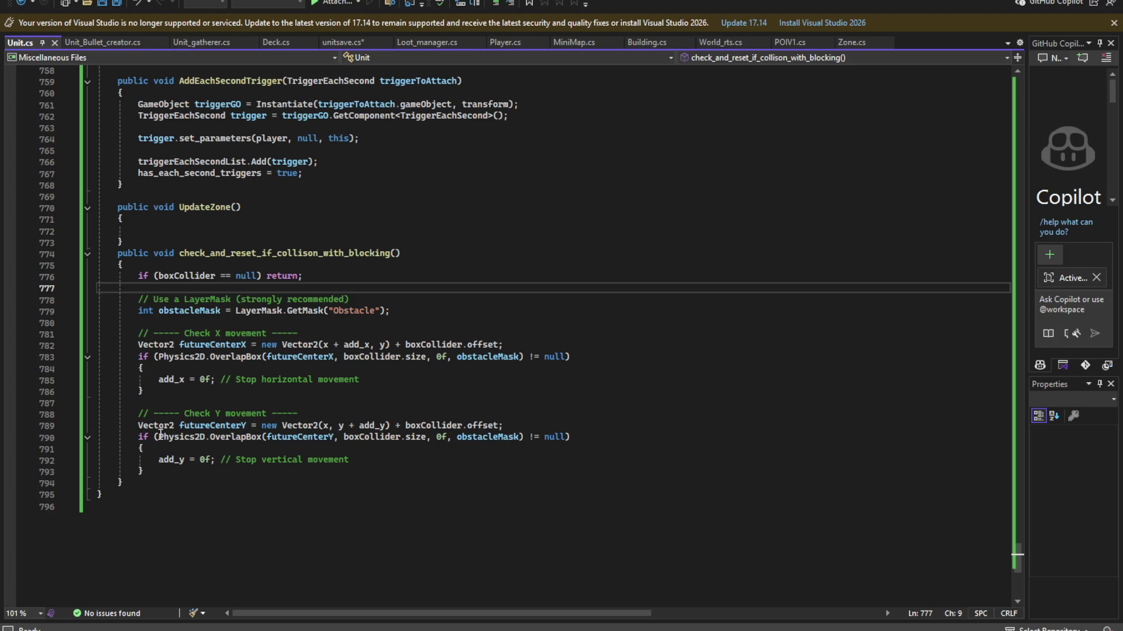
- Replace the collision-check method body with the new X/Y collision and transparency code and save
left_click(162, 460)
left_click(141, 483)
mouse_move(141, 483)
left_mouse_down()
mouse_move(117, 276)
mouse_move(11, 257)
left_mouse_up()
type("public void check_and_reset_if_collison_with_blocking(ref float add_x, ref float add_y)     {         List<Blocking> obstacles;          if (current_zone == null)         {             obstacles = player.world.ObsList;         }         else         {             obstacles = current_zone.ObsList;         }          foreach (Blocking obs in obstacles)         {             // X collision             if (obs.collides_with(x + add_x, y, 0.1f, 0.1f))             {                 add_x = 0f;             }              // Y collision             if (obs.collides_with(x, y + add_y, 0.1f, 0.1f))             {                 add_y = 0f;             }              // Top sprite transparency (buildings)             if (obs.get_has_top_sprite())             {                 if (obs.collides_with_top(x, y, sizex, sizey))                 {                     obs.SetTopSpriteTransparent();                 }             }         }     }")
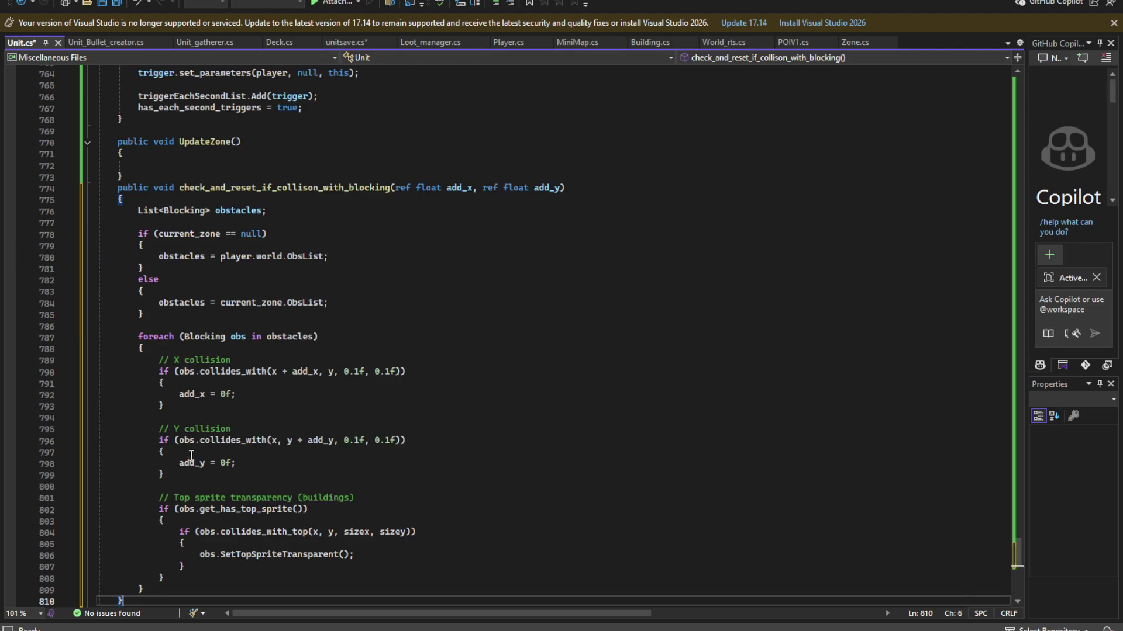
scroll(188, 458, "down", 5)
key("ctrl+s")
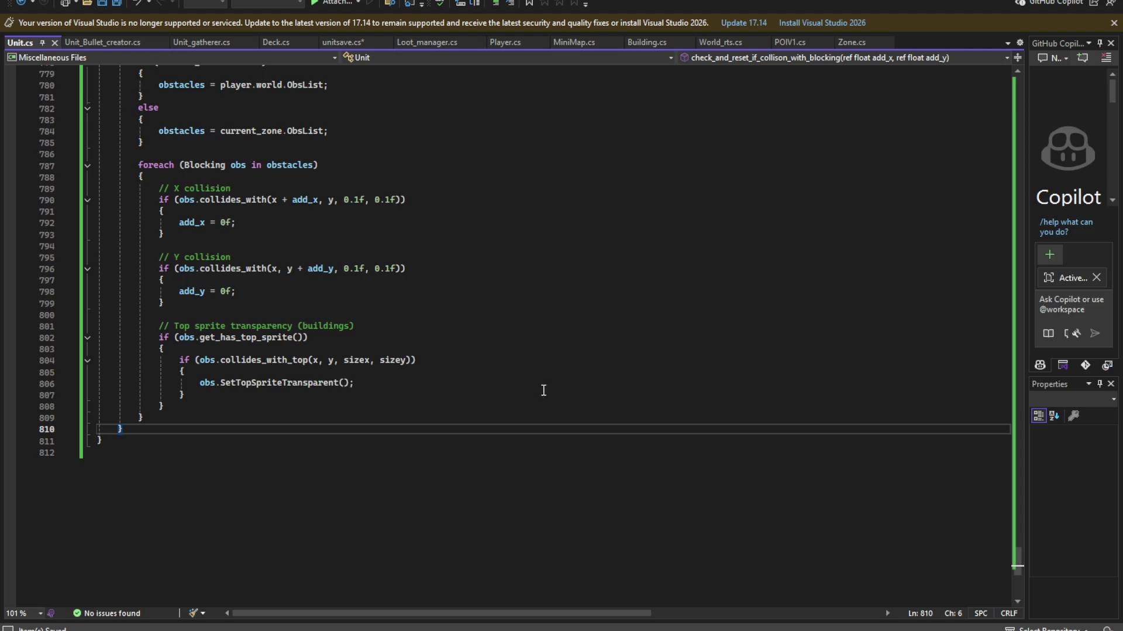
- Delete the commented-out foreach enemy search block
scroll(497, 389, "up", 20)
scroll(493, 391, "up", 20)
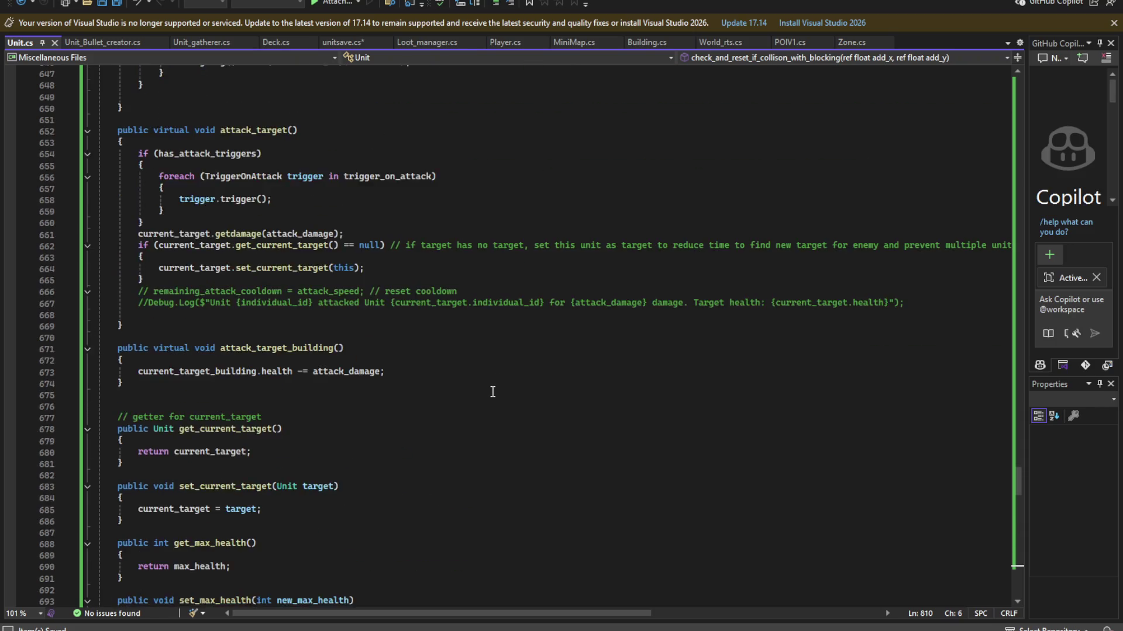
scroll(485, 402, "up", 20)
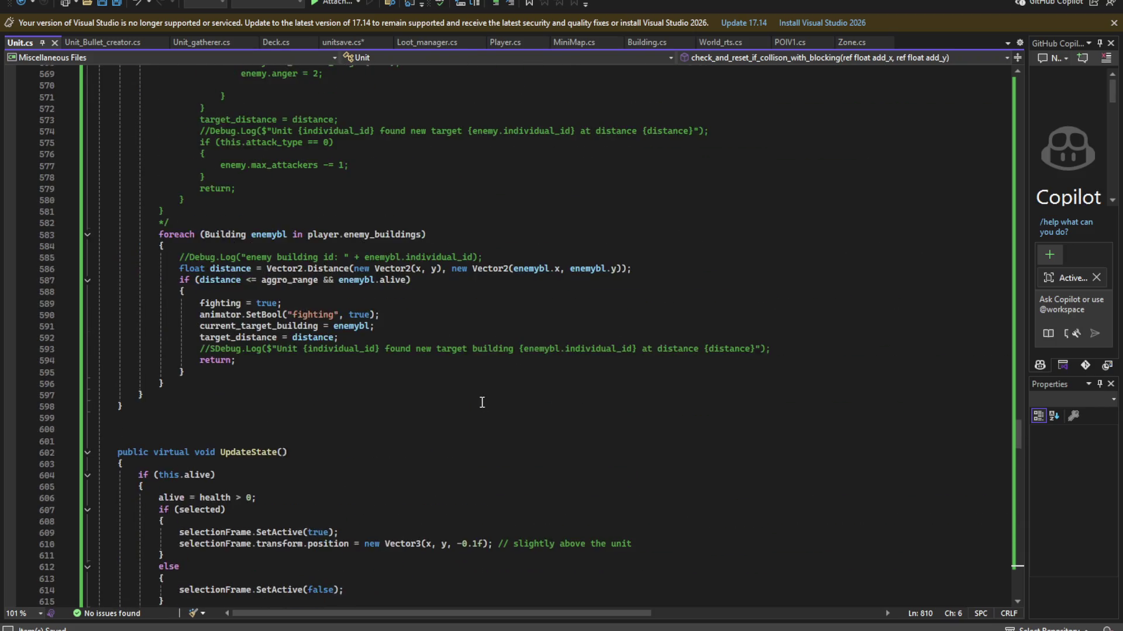
scroll(478, 404, "down", 19)
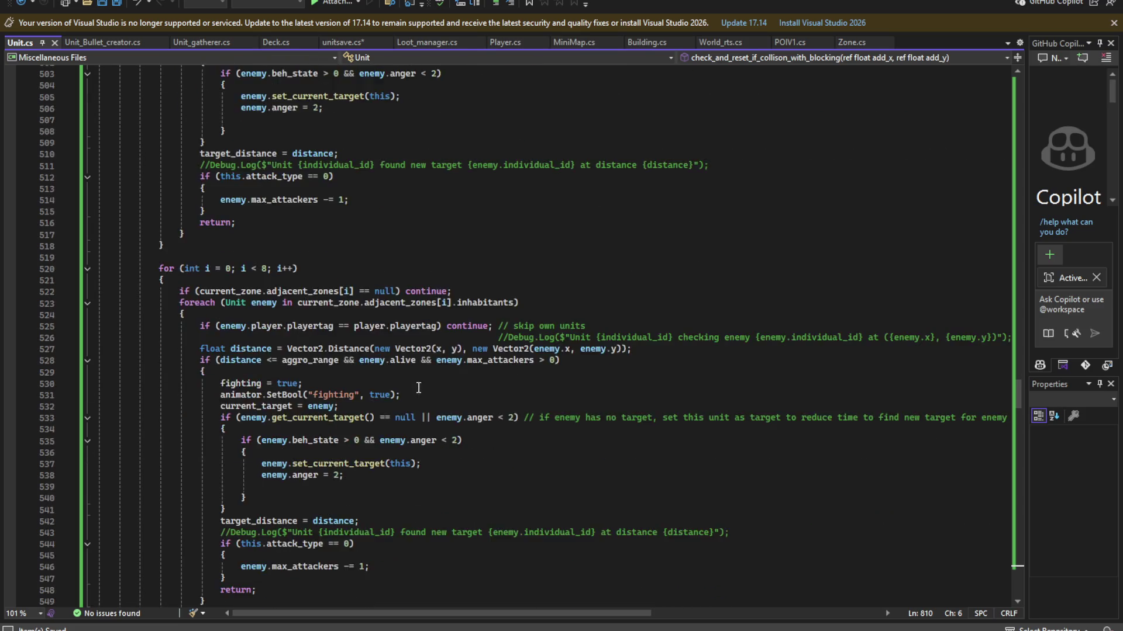
mouse_move(199, 426)
left_mouse_down()
mouse_move(193, 292)
mouse_move(98, 252)
left_mouse_up()
key("Delete")
- Delete the UpdateMovement method, leaving a blank line before UpdateTarget
scroll(431, 303, "up", 7)
scroll(430, 303, "up", 20)
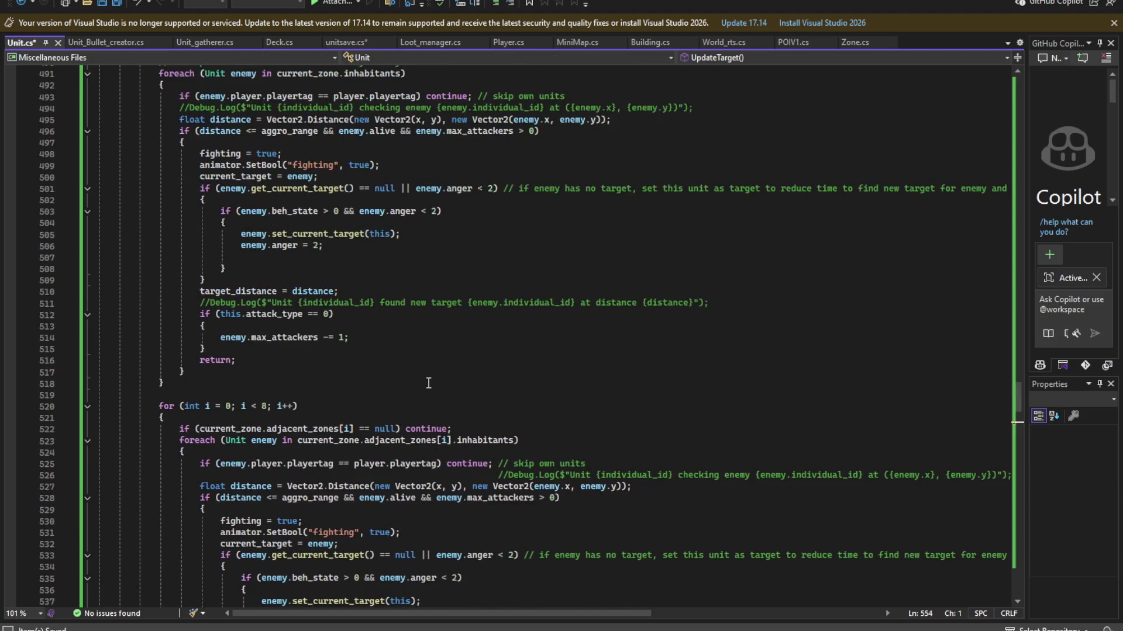
scroll(396, 359, "up", 20)
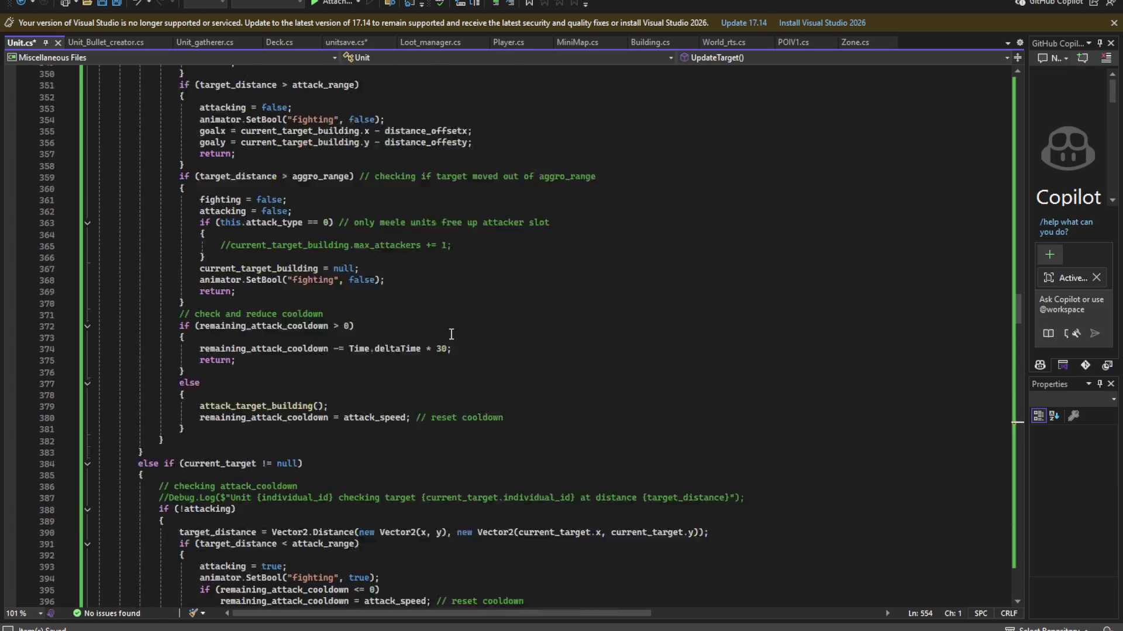
scroll(436, 330, "up", 15)
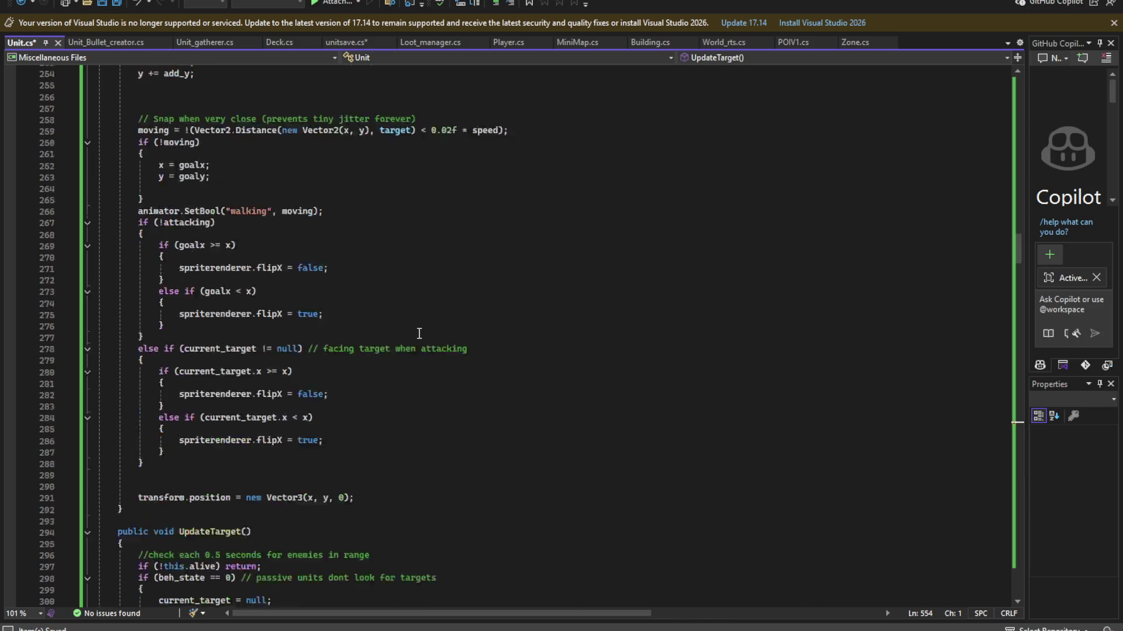
scroll(416, 345, "down", 8)
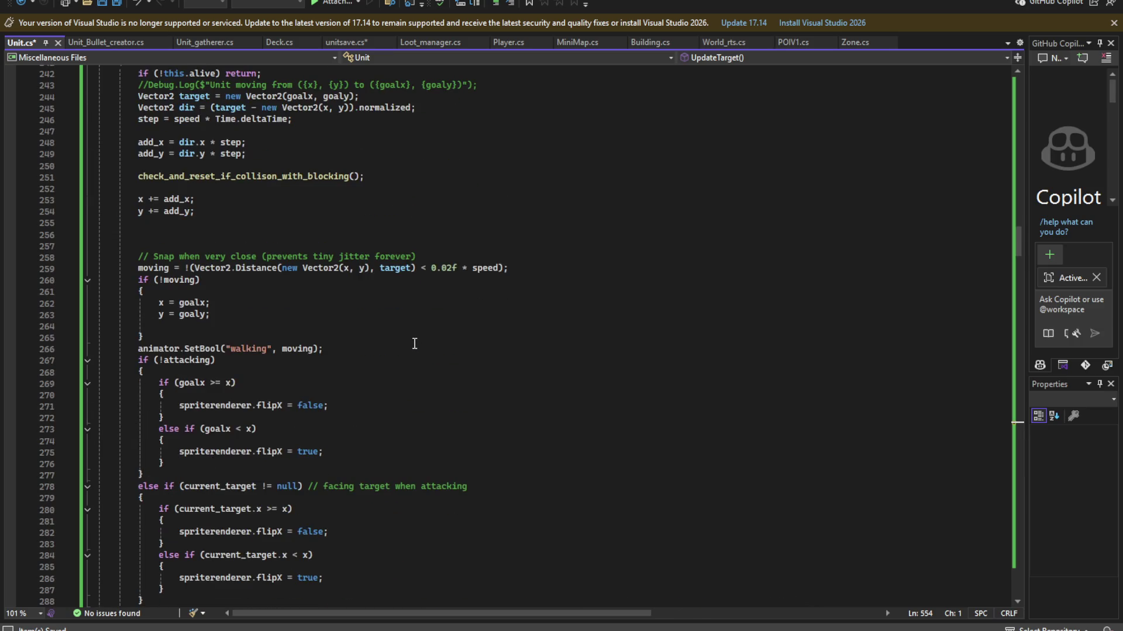
scroll(414, 343, "up", 3)
scroll(414, 343, "down", 2)
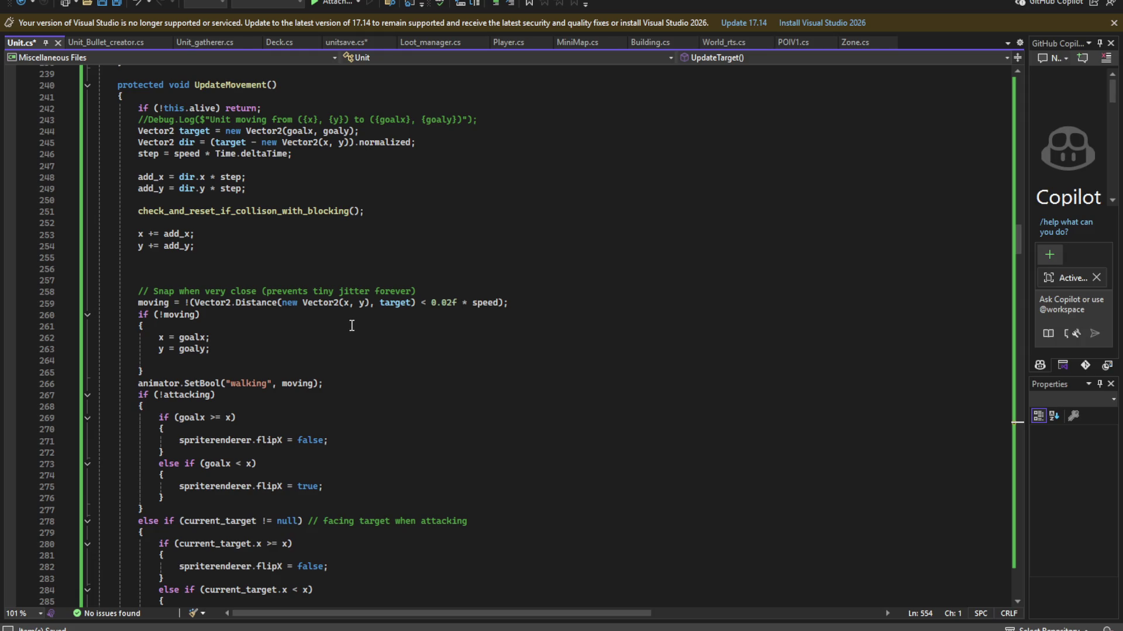
scroll(333, 327, "down", 7)
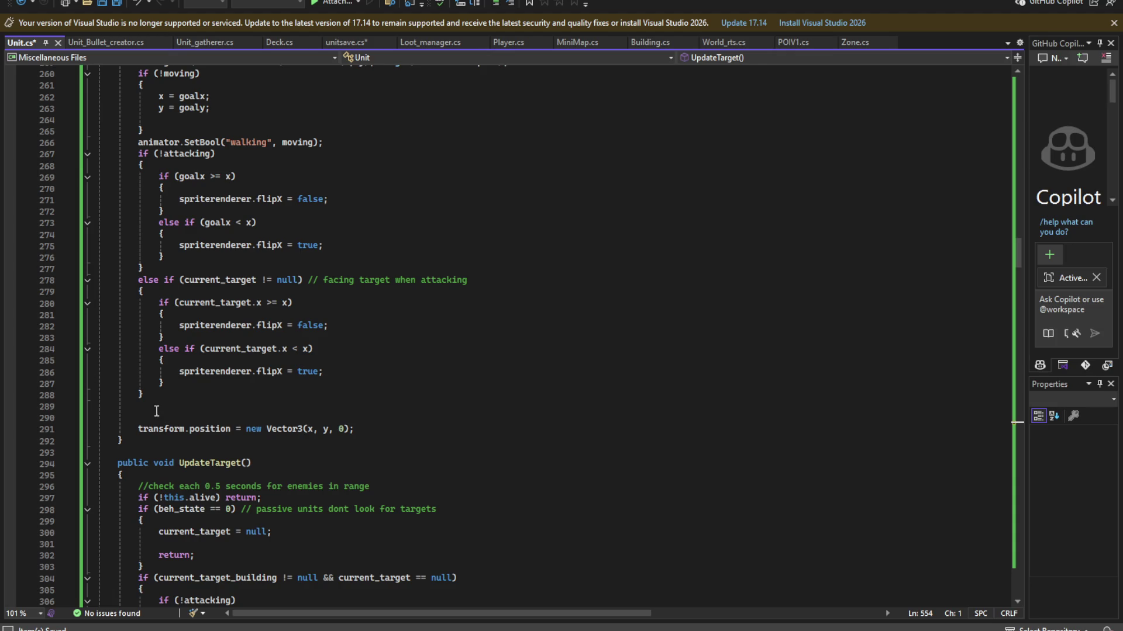
mouse_move(129, 439)
left_mouse_down()
mouse_move(140, 345)
mouse_move(195, 332)
mouse_move(140, 246)
mouse_move(99, 235)
left_mouse_up()
key("Delete")
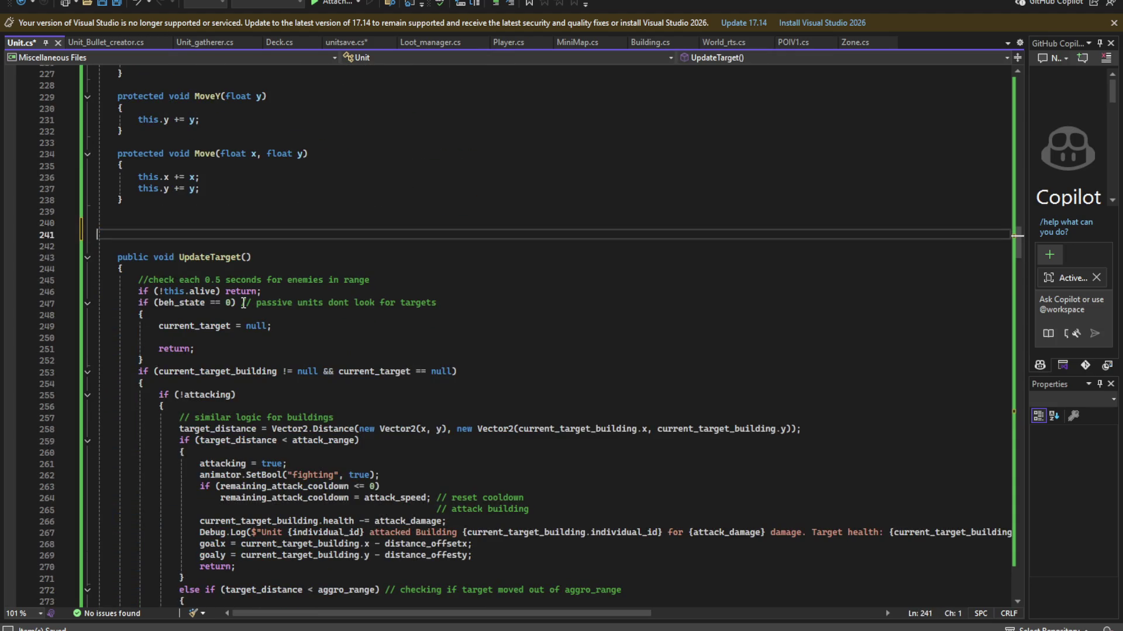
key("ctrl+z")
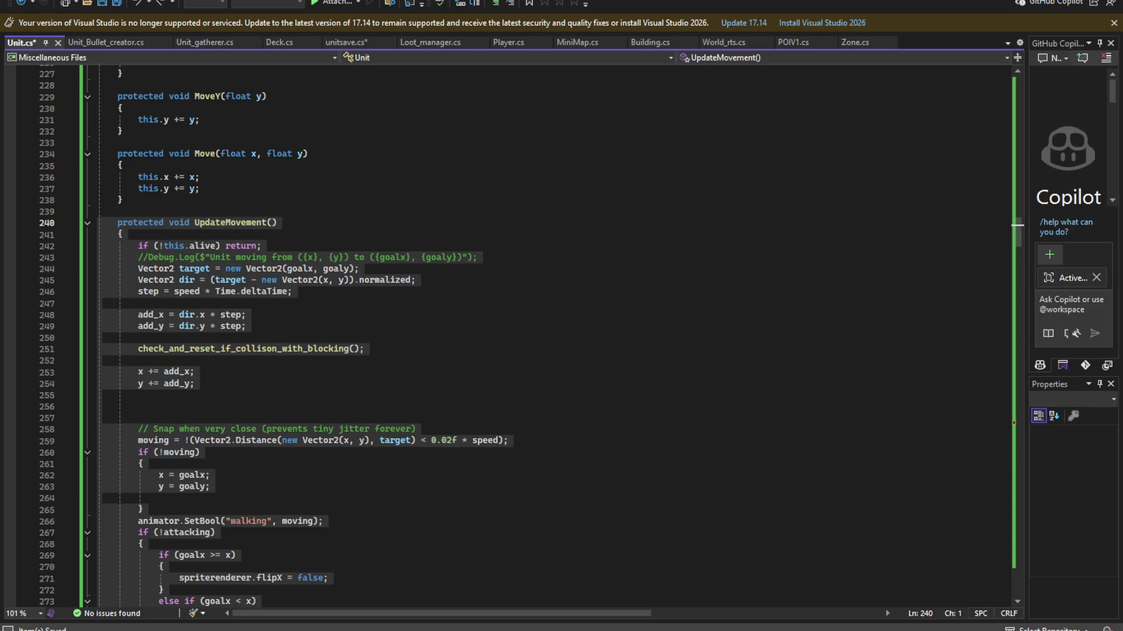
- Review the collision-check code in Unit.cs and save the file
left_click(416, 270)
scroll(389, 288, "down", 12)
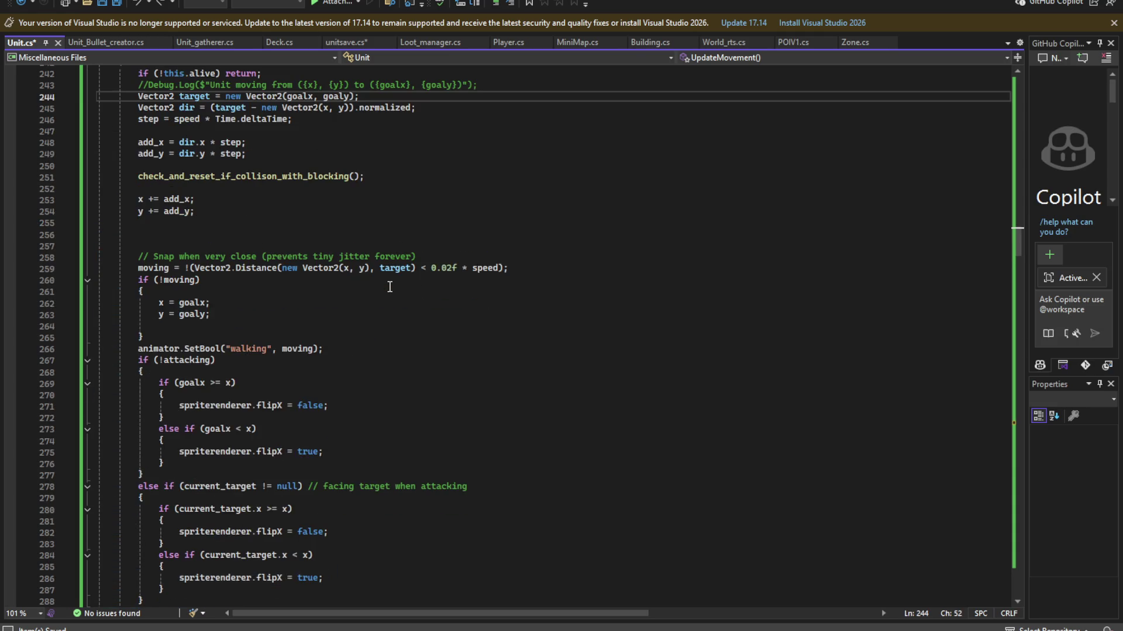
scroll(388, 289, "up", 5)
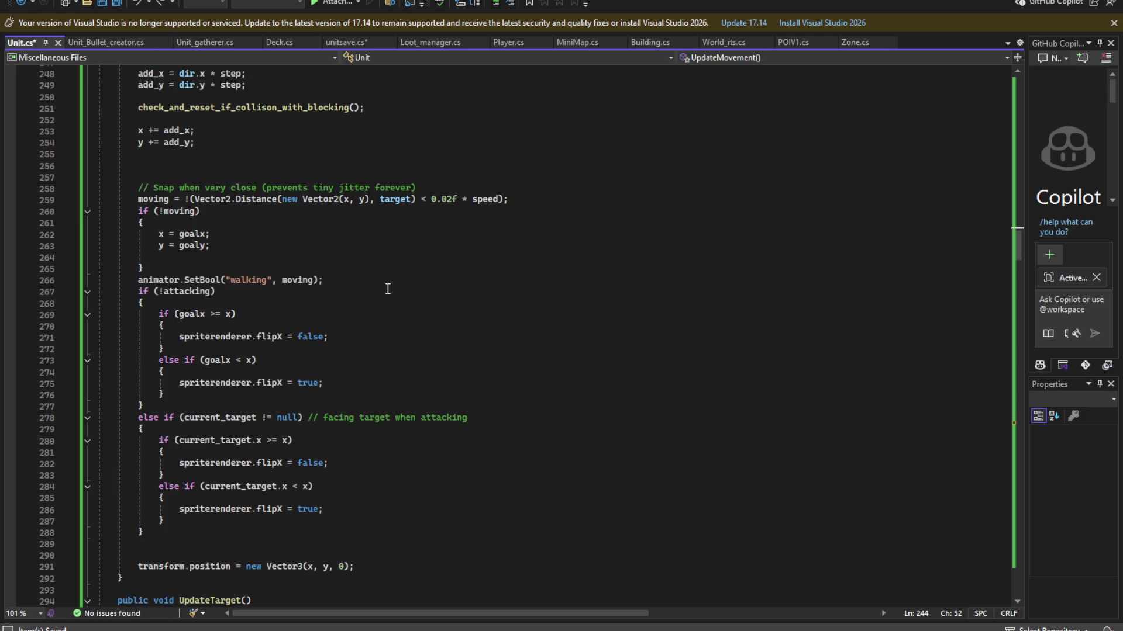
scroll(388, 289, "up", 5)
left_click(377, 290)
scroll(1020, 338, "down", 10)
mouse_move(1018, 255)
left_mouse_down()
mouse_move(1005, 588)
mouse_move(1007, 530)
mouse_move(1006, 558)
left_mouse_up()
scroll(361, 332, "up", 2)
scroll(375, 358, "down", 3)
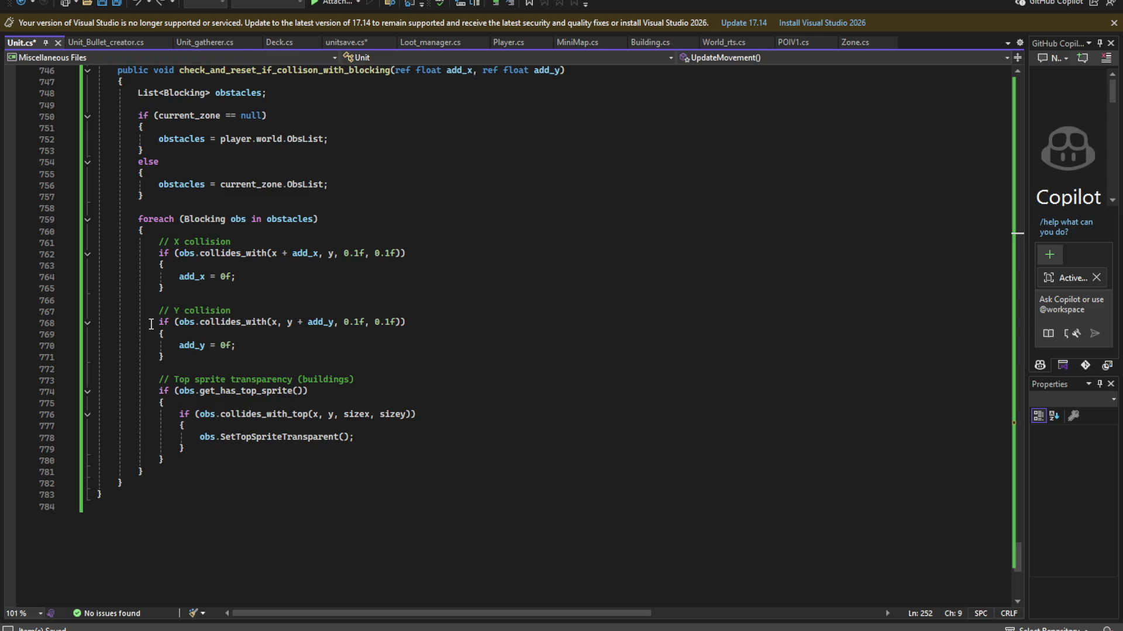
scroll(151, 324, "up", 2)
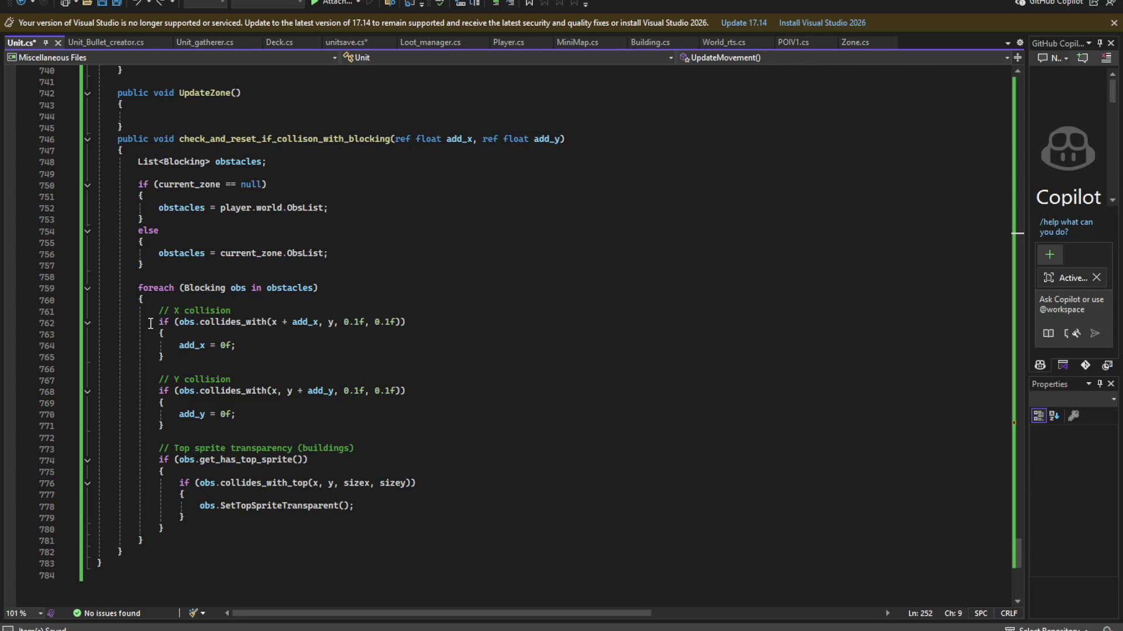
key("ctrl+s")
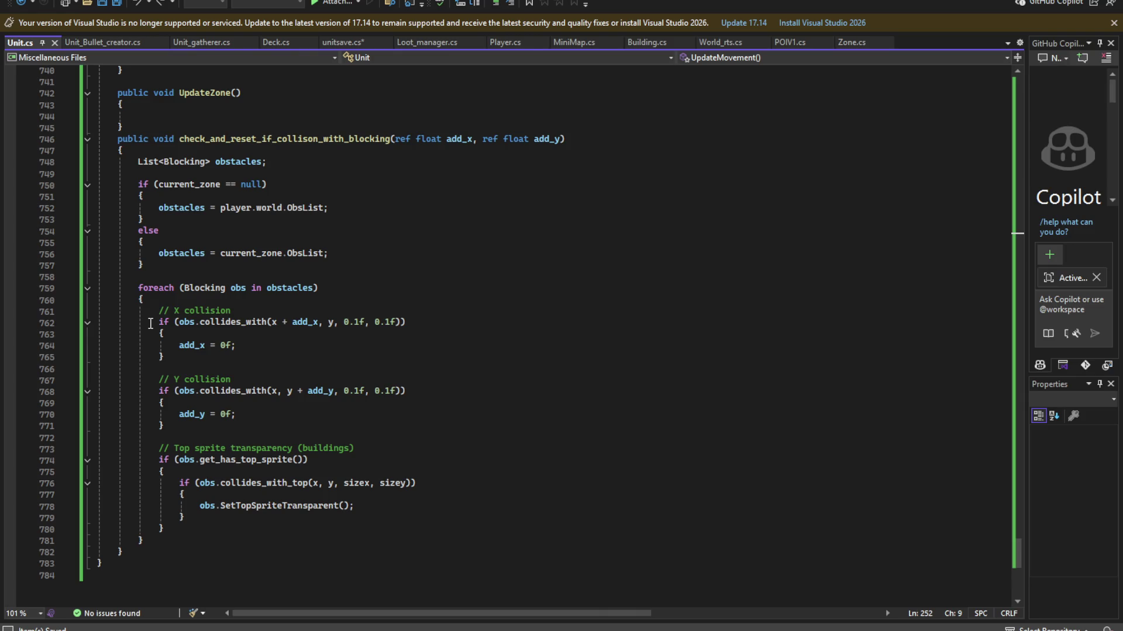
- Highlight every use of the obstacles variable and the Blocking type in Unit.cs
double_click(200, 212)
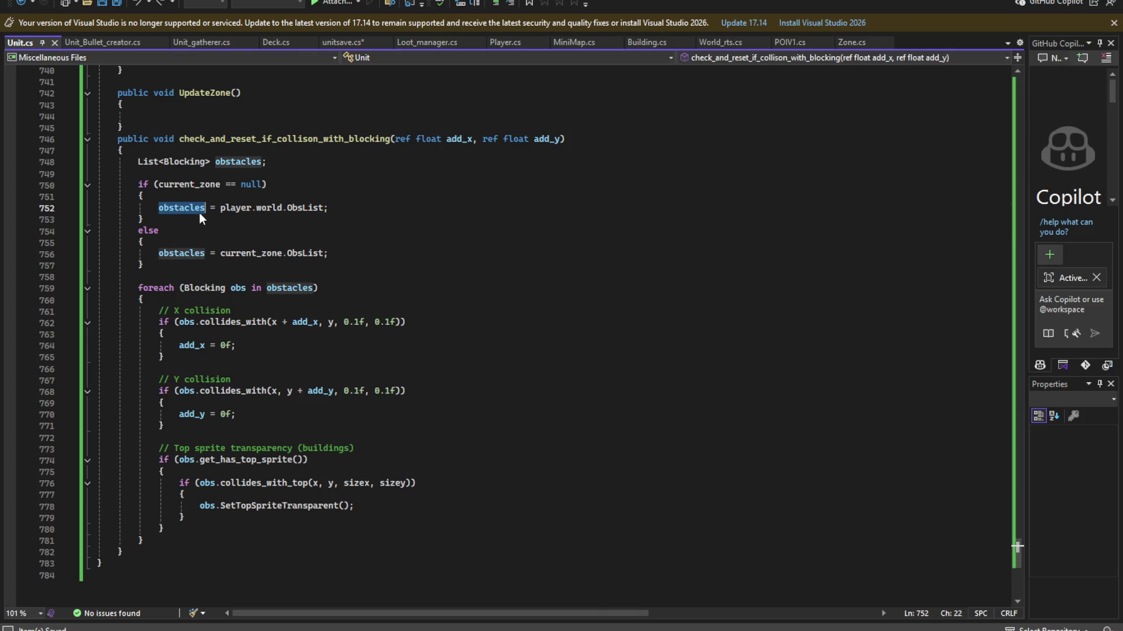
scroll(192, 231, "up", 3)
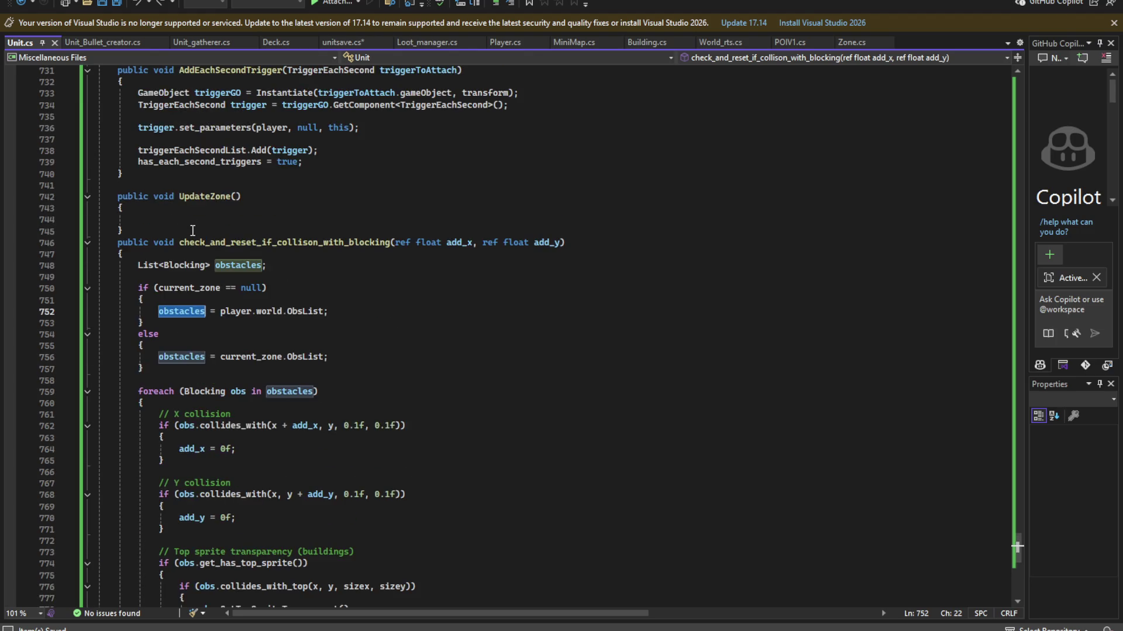
double_click(186, 265)
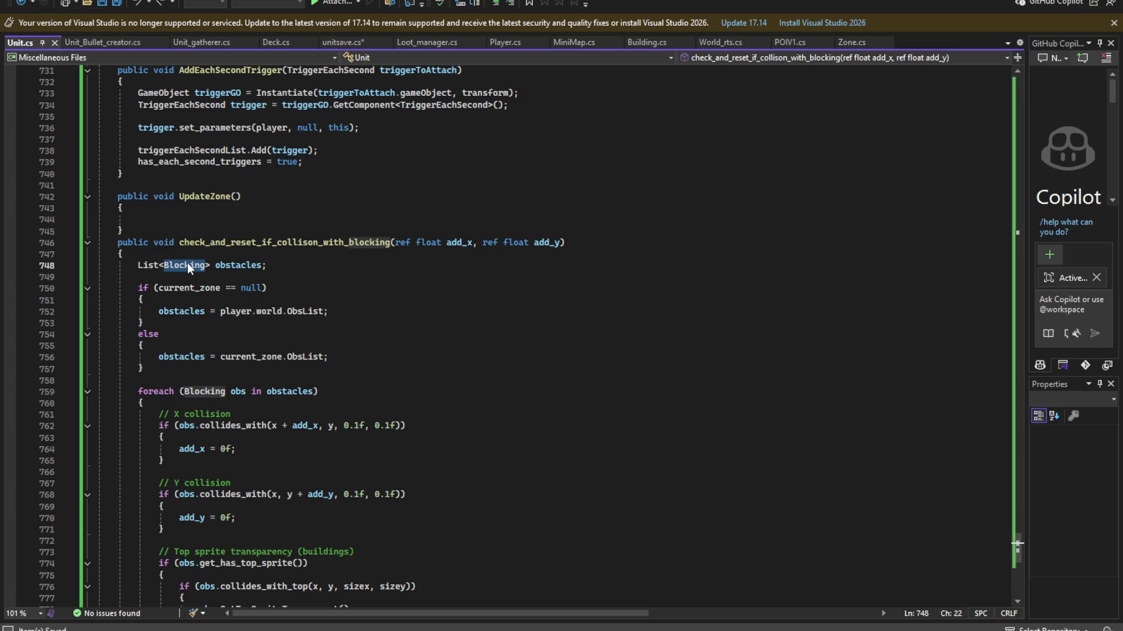
scroll(187, 265, "down", 4)
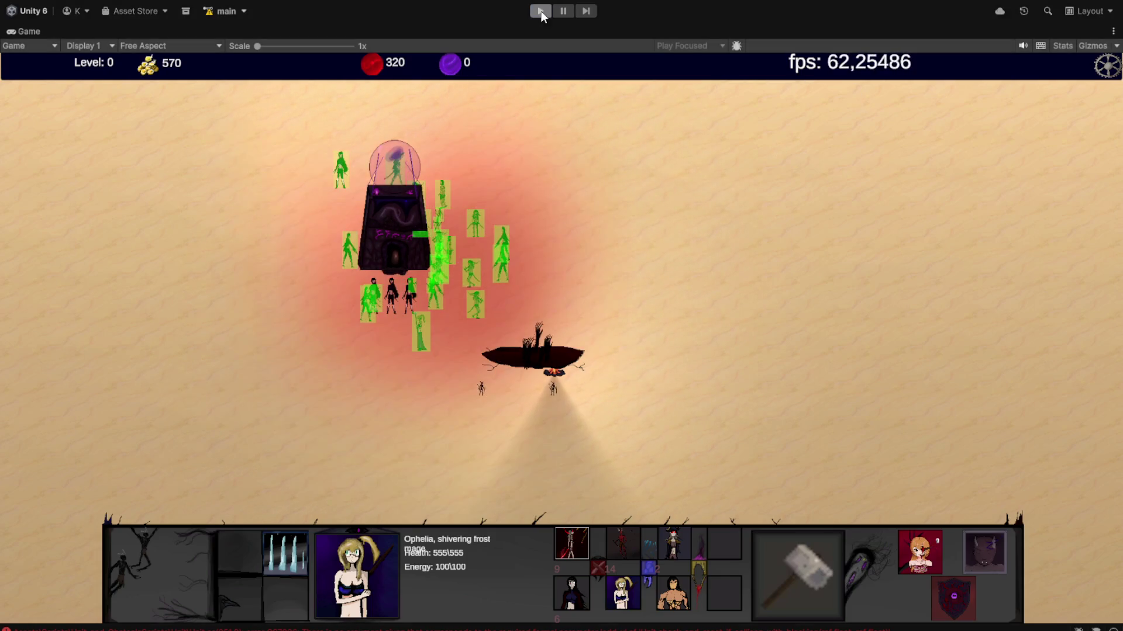
- Stop the play-test, then maximize and restore the Game view
left_click(539, 10)
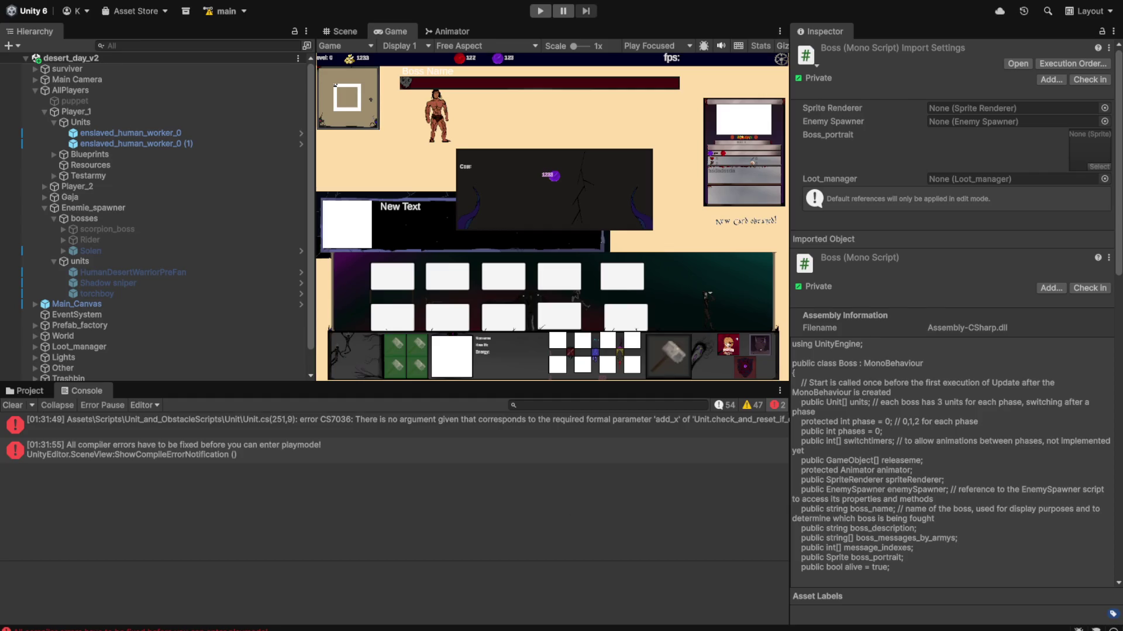
key("alt+Tab")
key("alt+Tab")
double_click(396, 29)
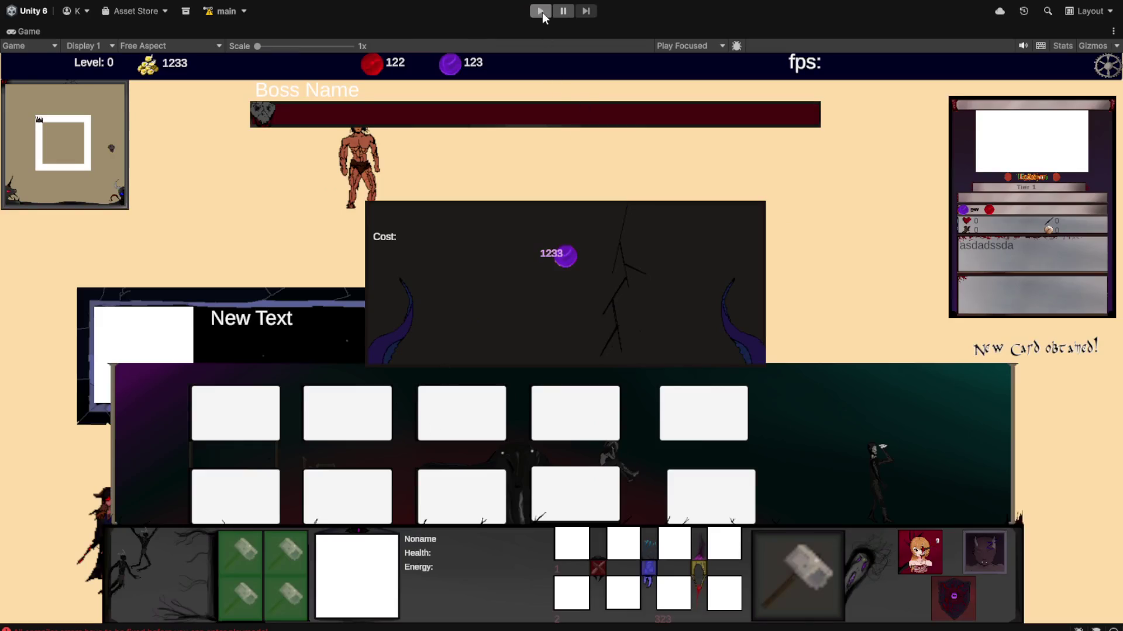
double_click(36, 27)
- Inspect the console's compile errors and open the CS7036 error at Unit.cs line 251
double_click(381, 426)
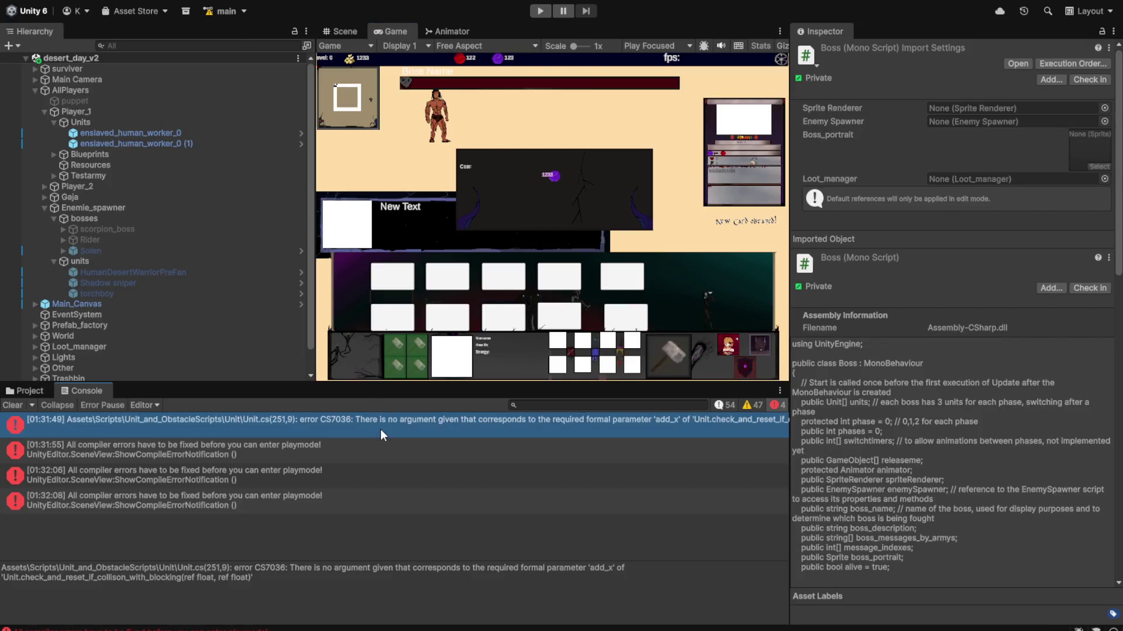
key("alt+Tab")
left_click(327, 455)
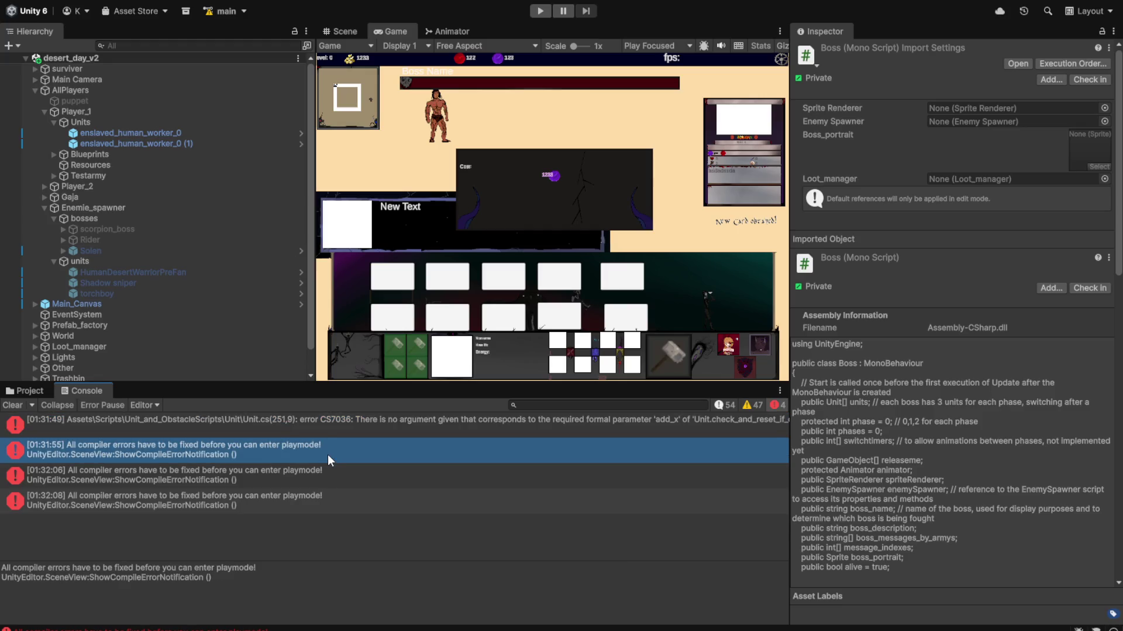
left_click(300, 483)
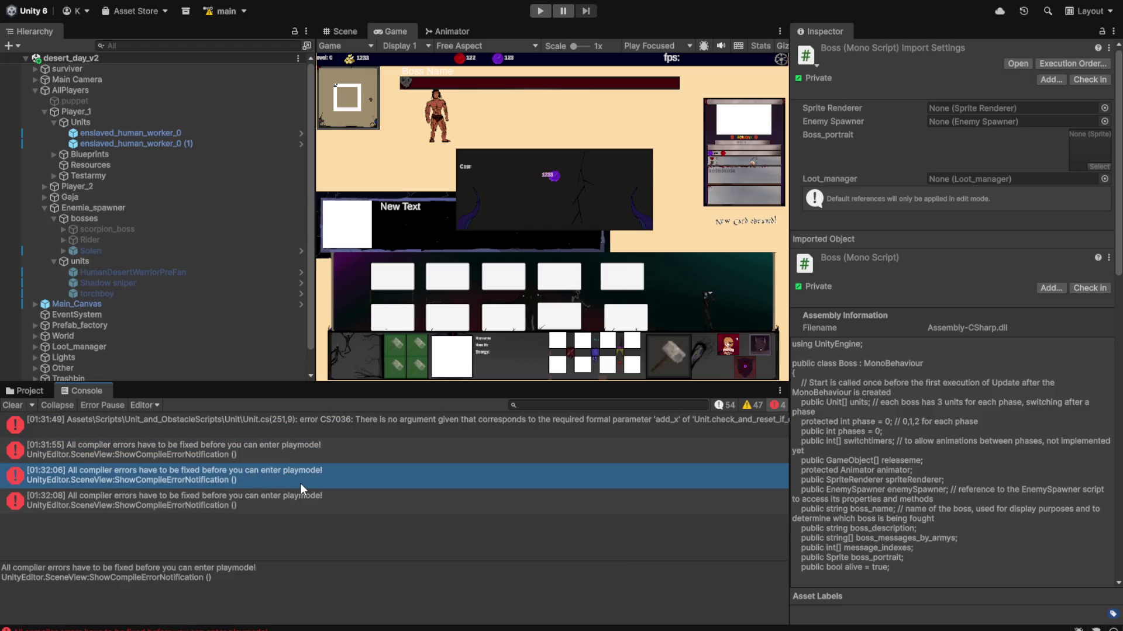
left_click(371, 427)
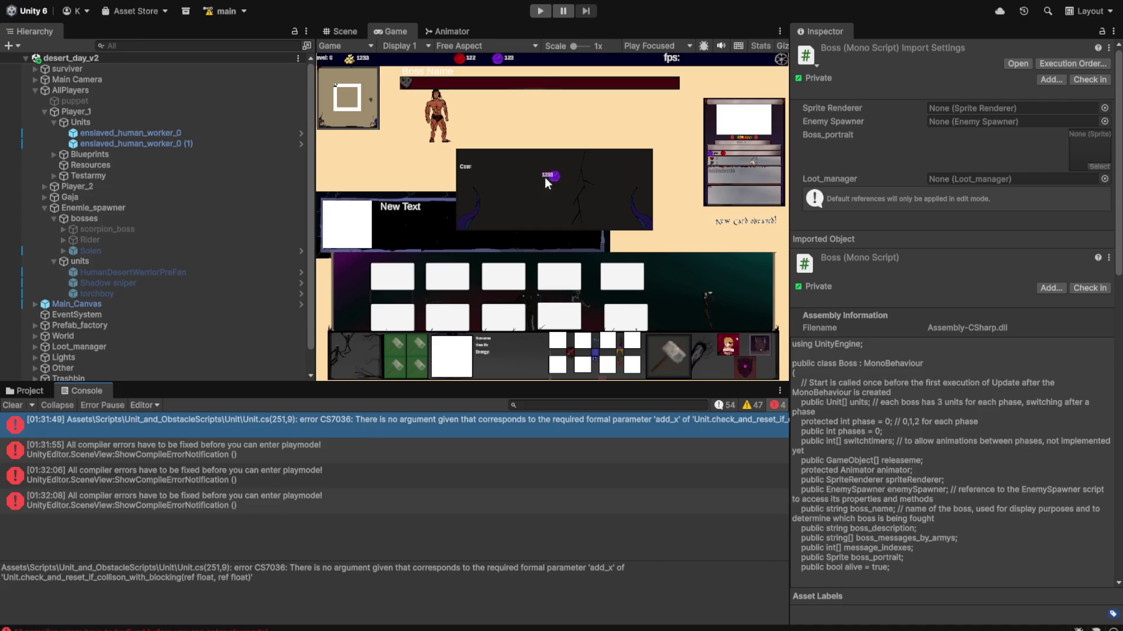
double_click(613, 426)
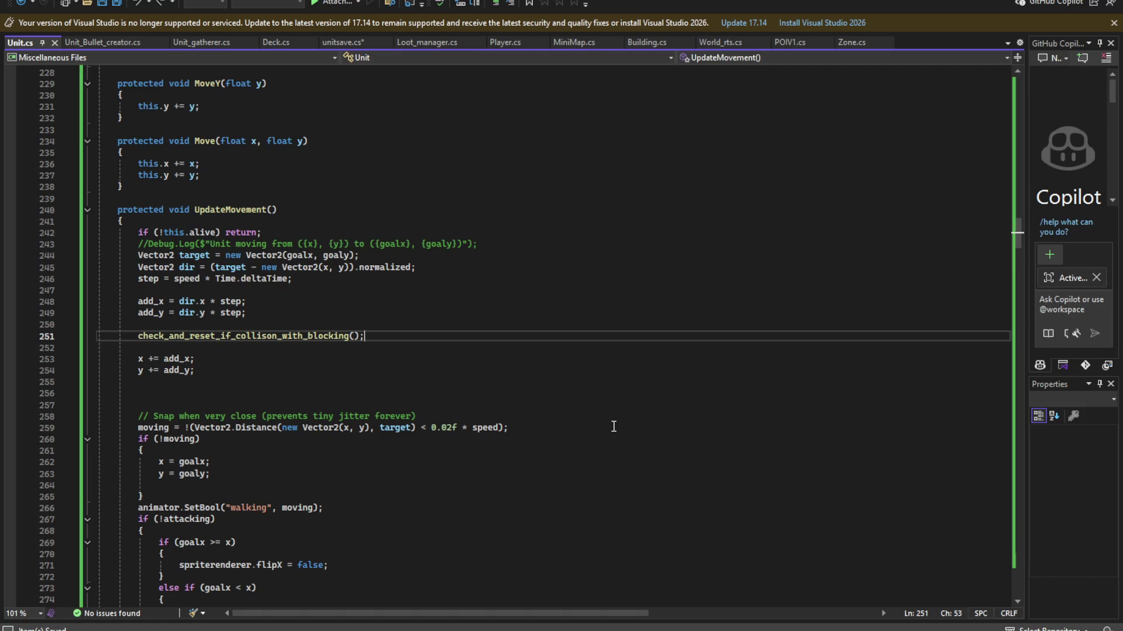
- Delete 'ref float add_x, ref float add_y' from check_and_reset_if_collison_with_blocking's signature
left_click(240, 351)
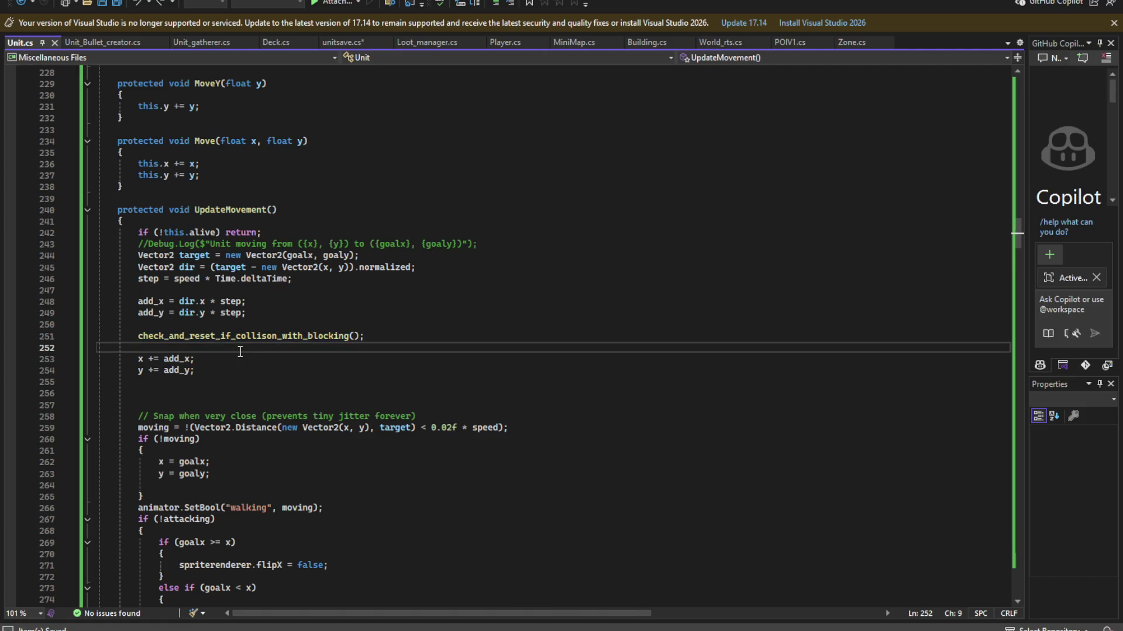
scroll(250, 356, "down", 20)
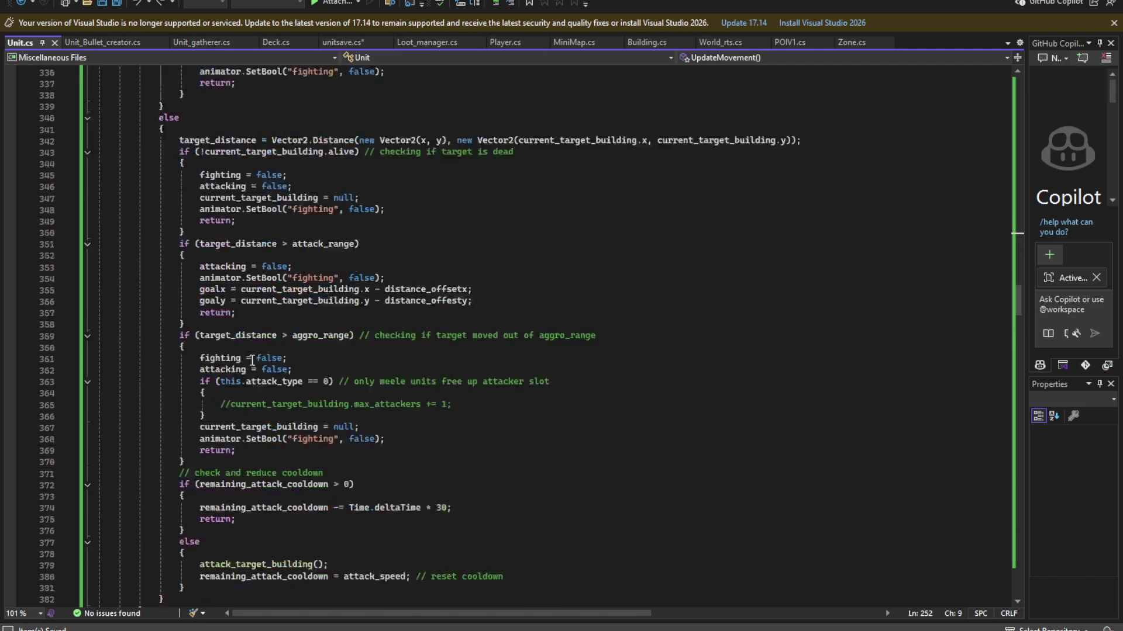
scroll(252, 362, "down", 20)
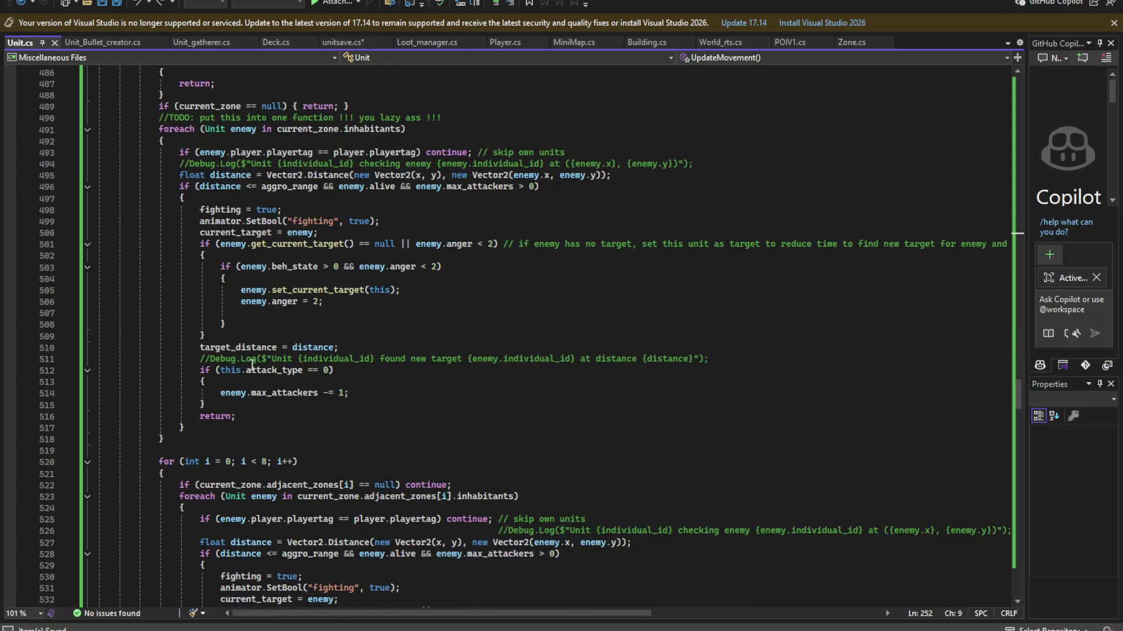
scroll(252, 366, "down", 20)
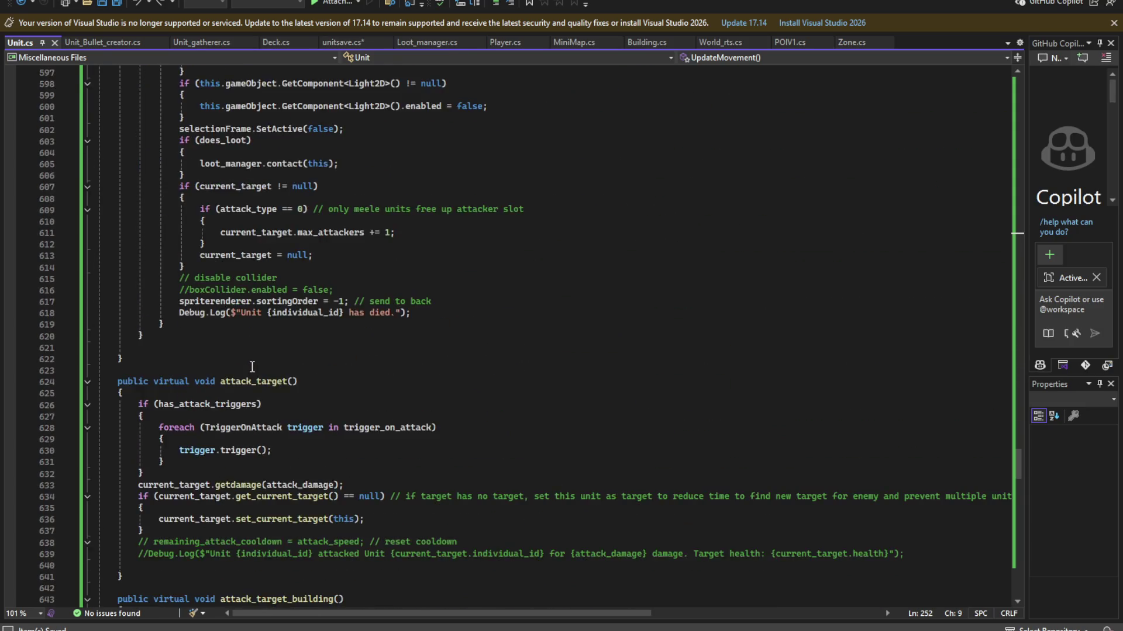
scroll(252, 367, "down", 20)
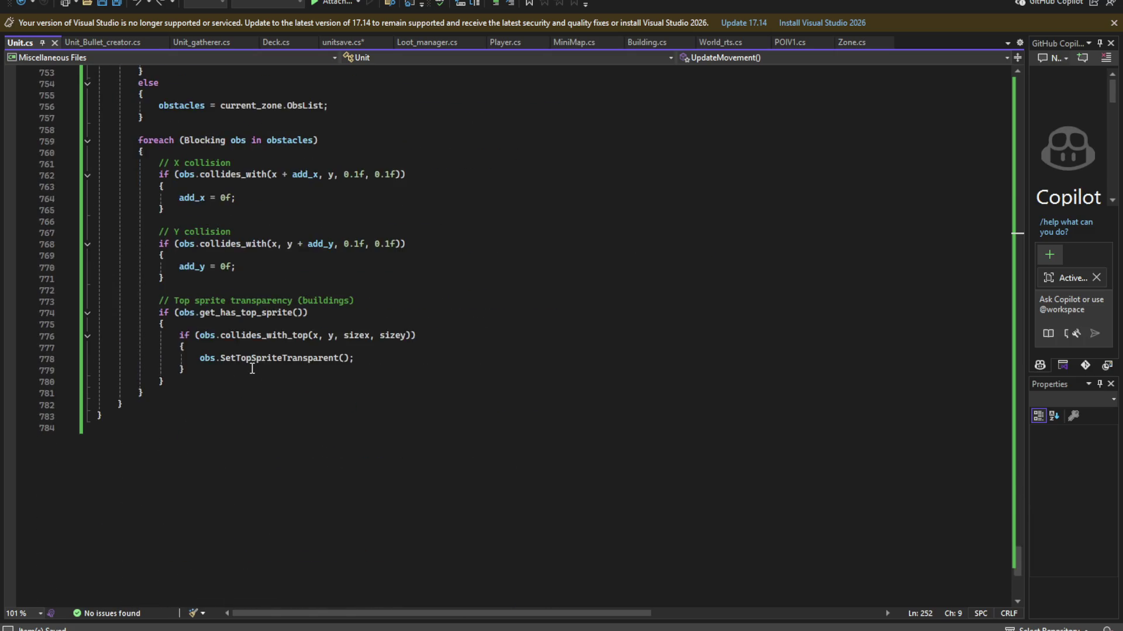
scroll(252, 368, "up", 6)
left_click(251, 366)
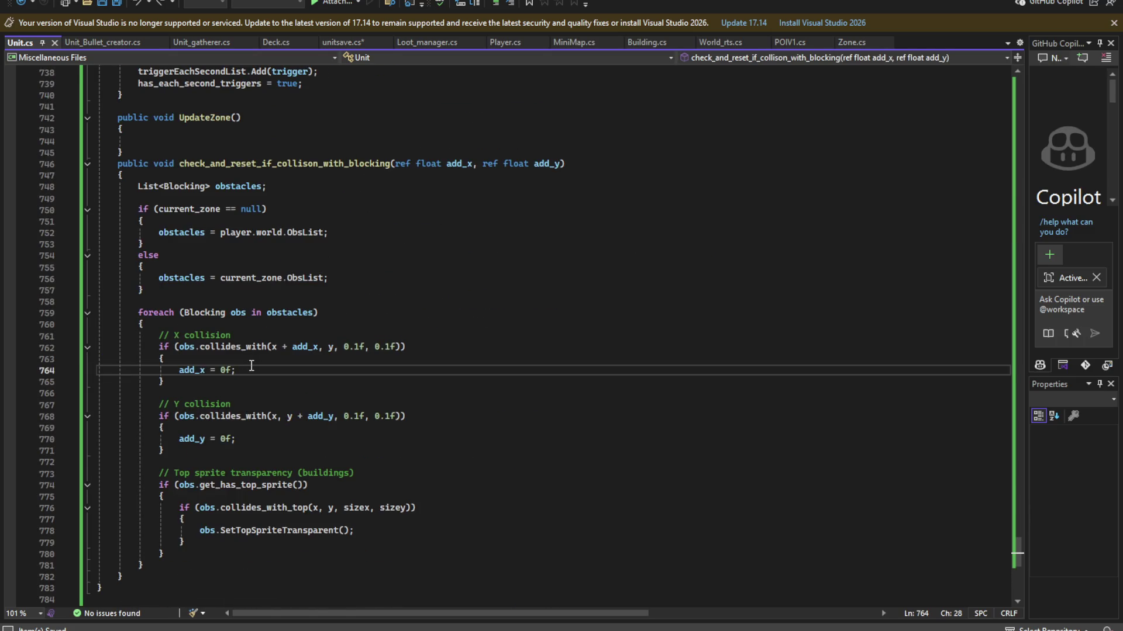
scroll(654, 328, "up", 2)
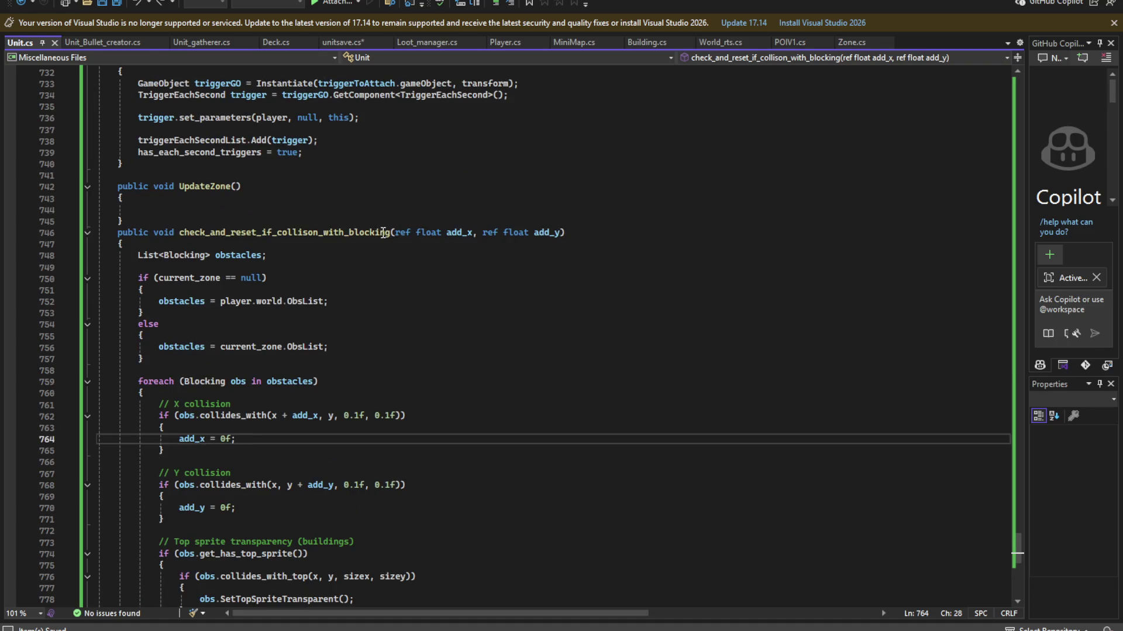
left_click_drag(395, 233, 559, 240)
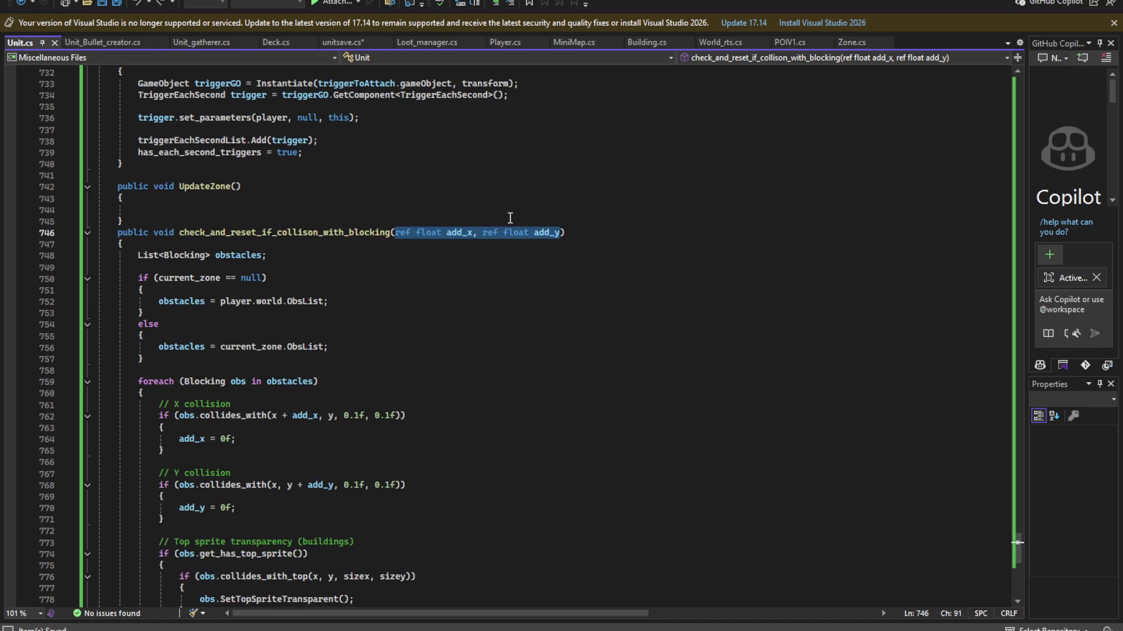
key("Delete")
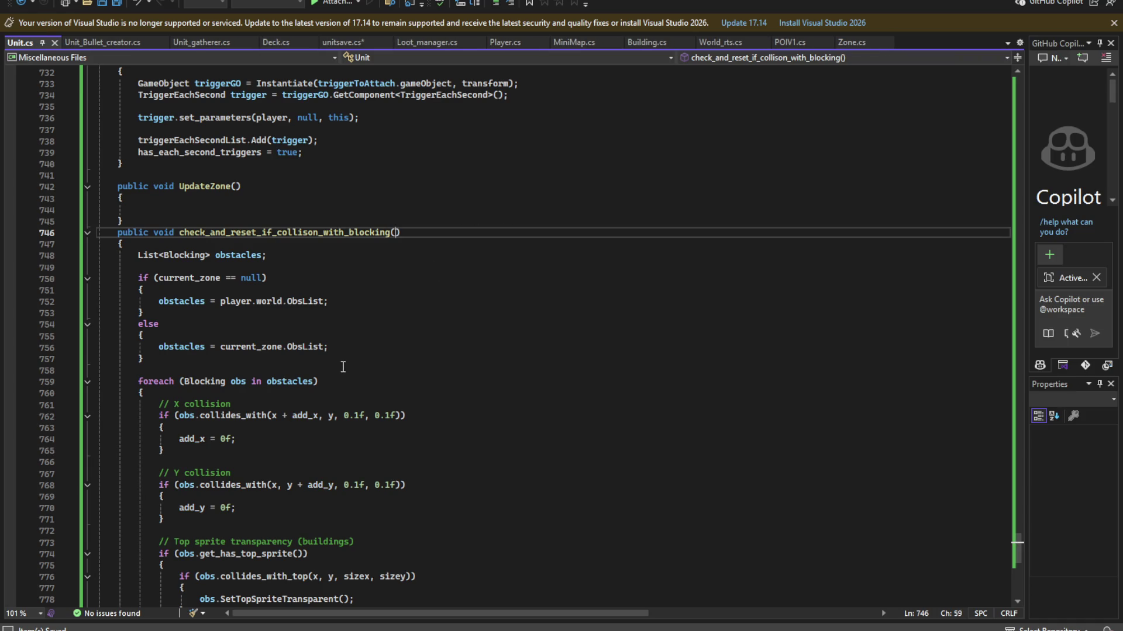
key("alt+Tab")
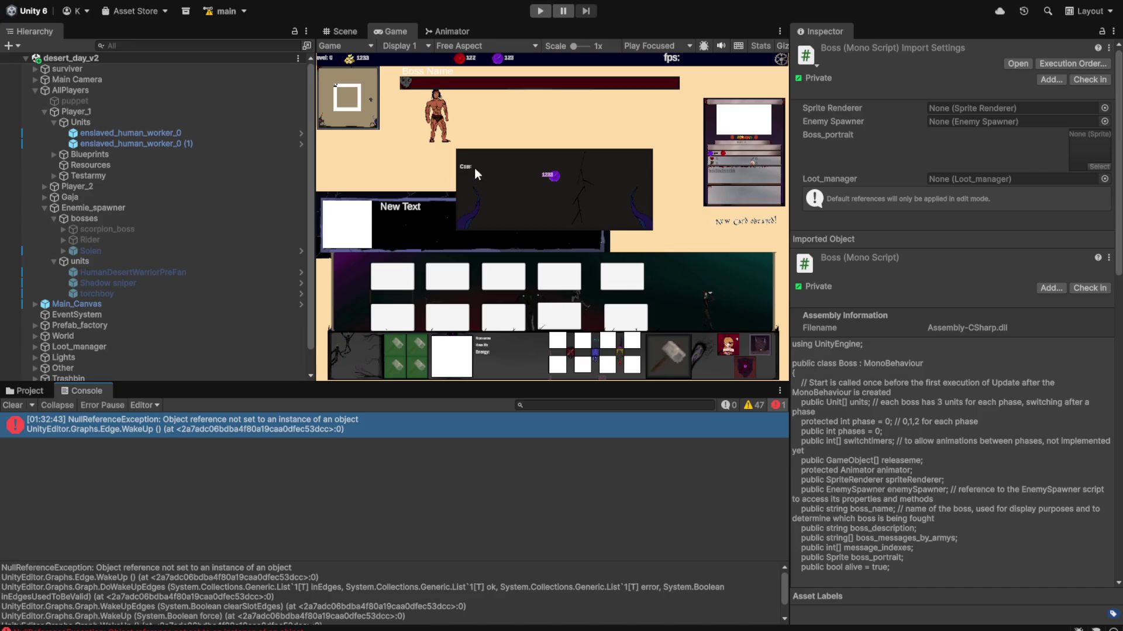
- Enter play mode, give up the current match, and start a fresh desert-map match in a maximized view
left_click(532, 14)
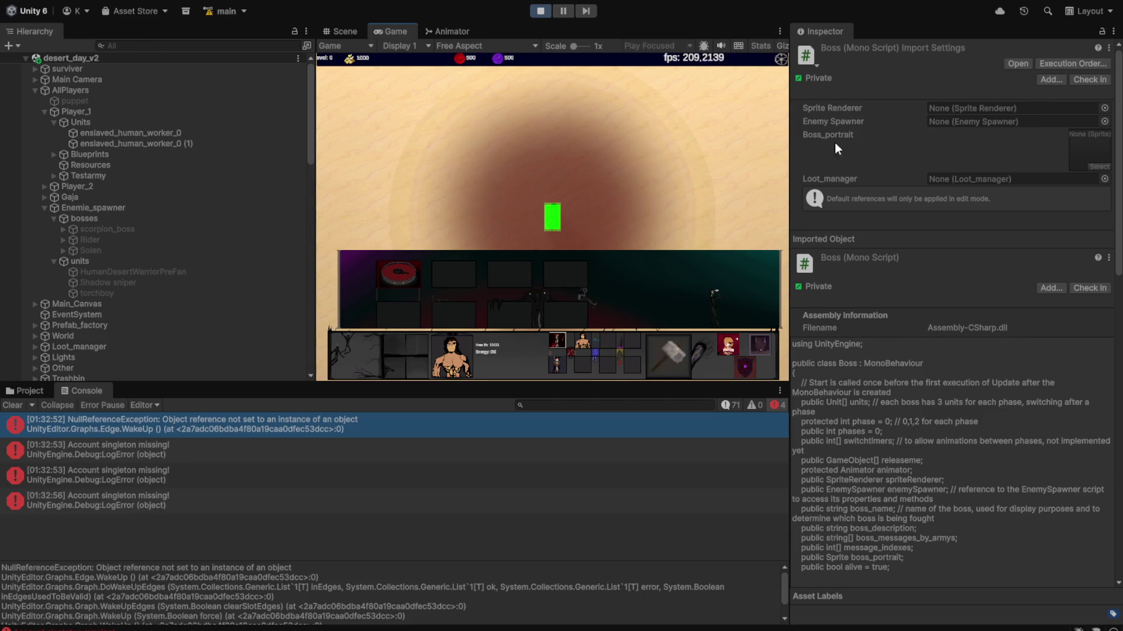
key("Escape")
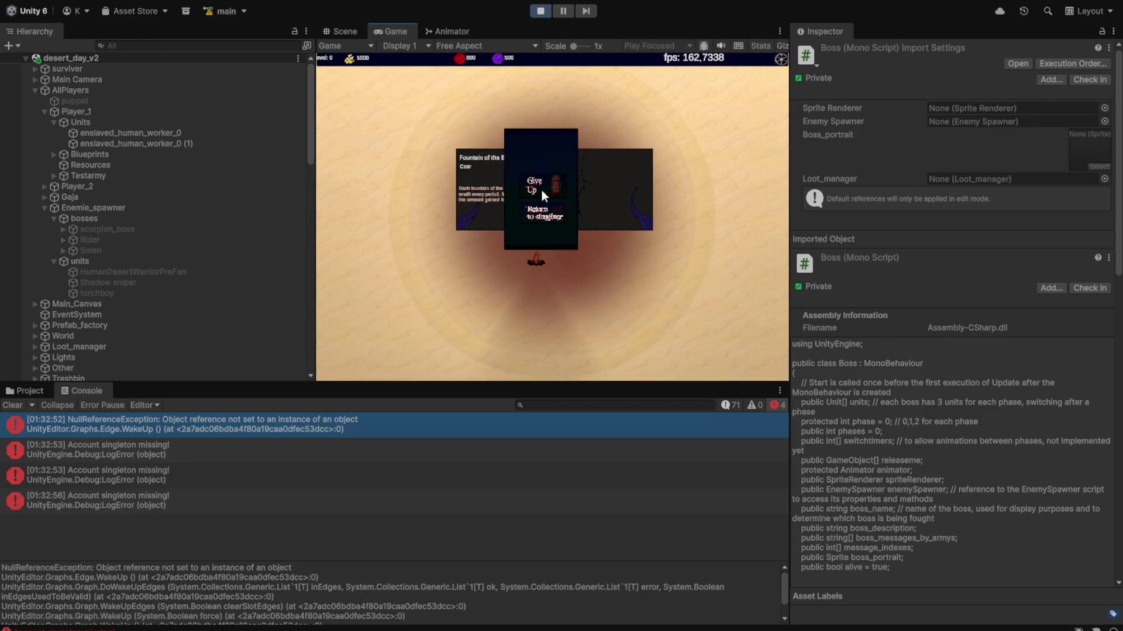
left_click(536, 188)
left_click(543, 297)
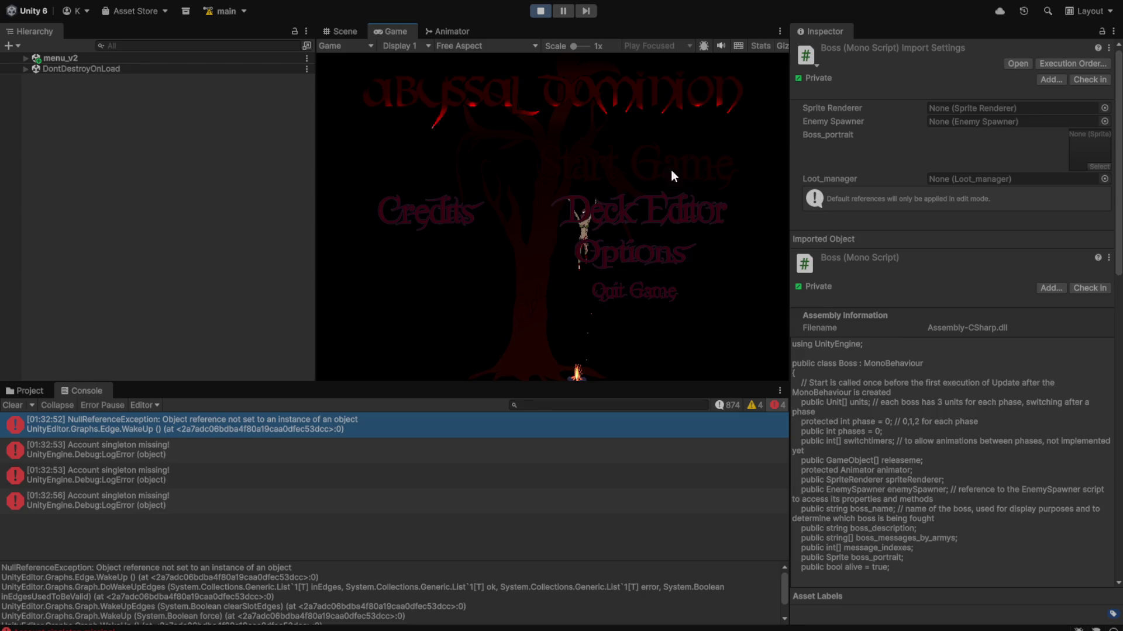
left_click(683, 168)
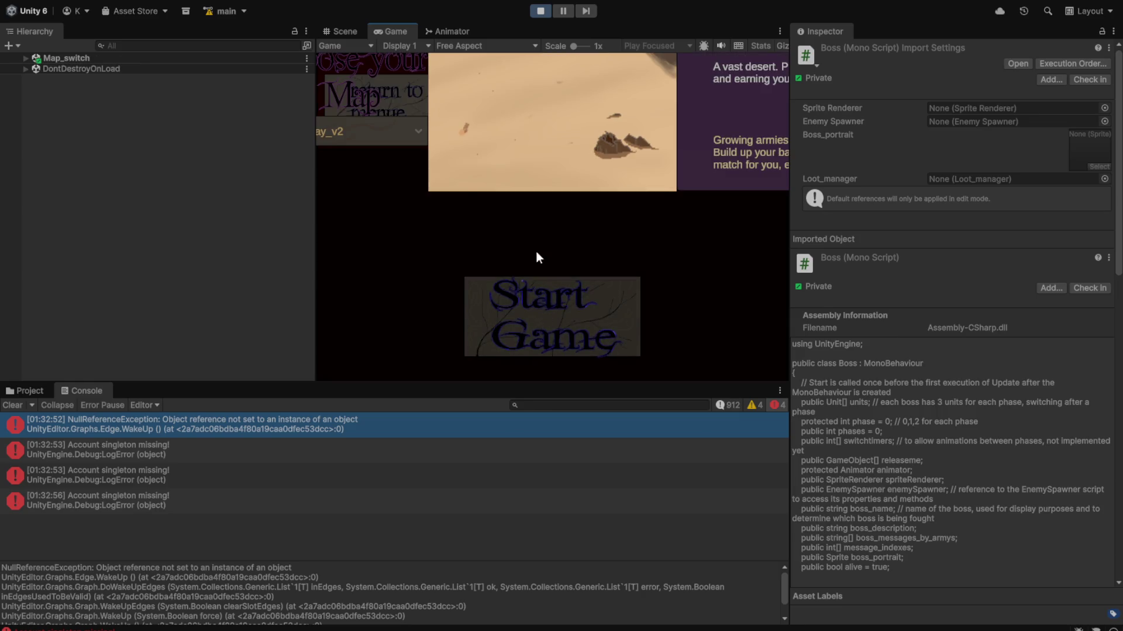
left_click(510, 315)
key("shift+space")
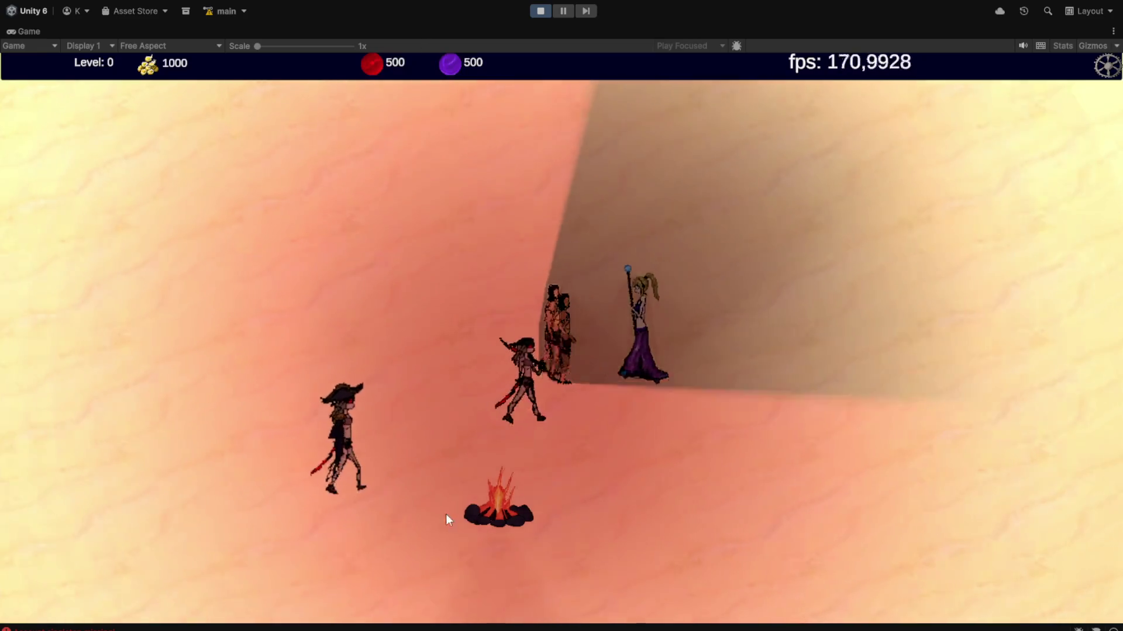
- Place a Gate of Hatred on the sand and recruit Inkhead units from it
left_click(802, 541)
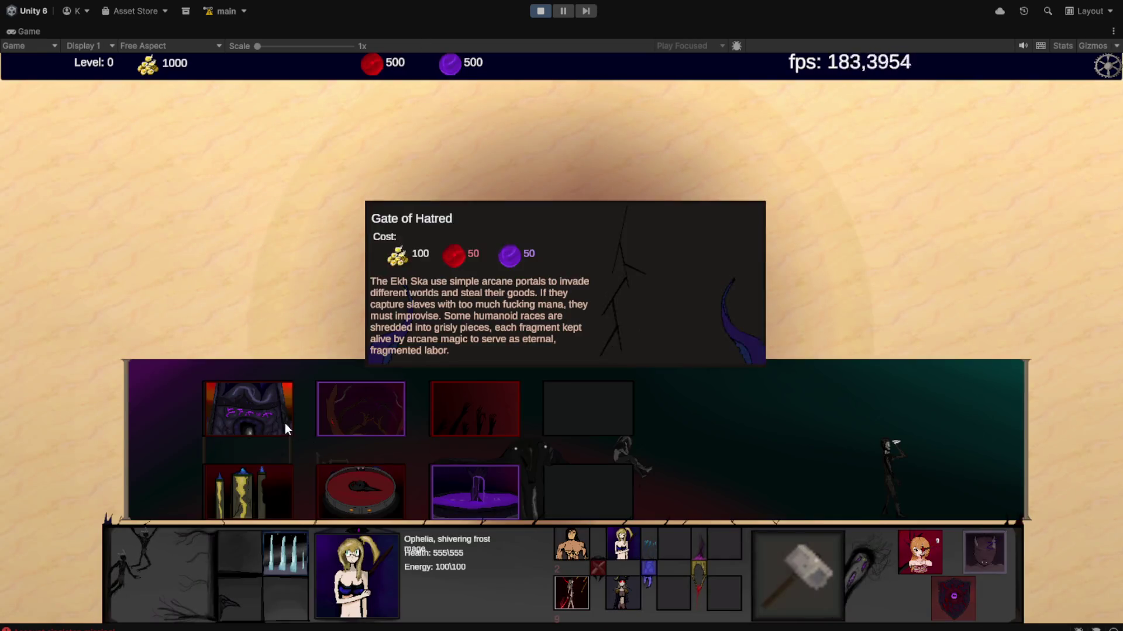
left_click(285, 423)
left_click(373, 254)
left_click(373, 254)
left_click(584, 492)
left_click(583, 492)
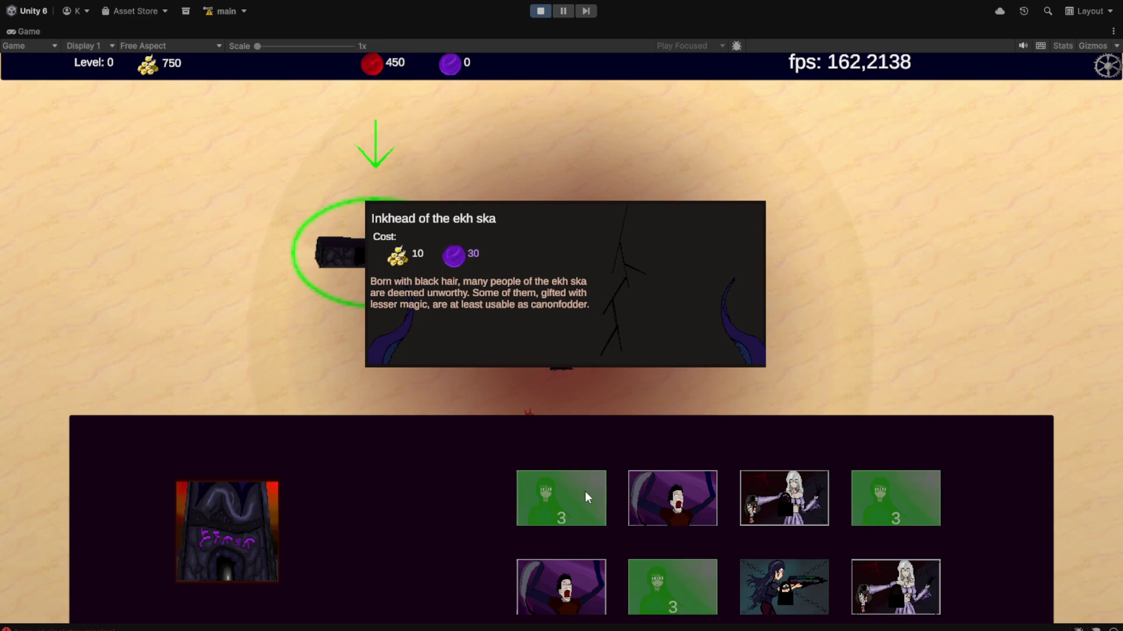
left_click(585, 491)
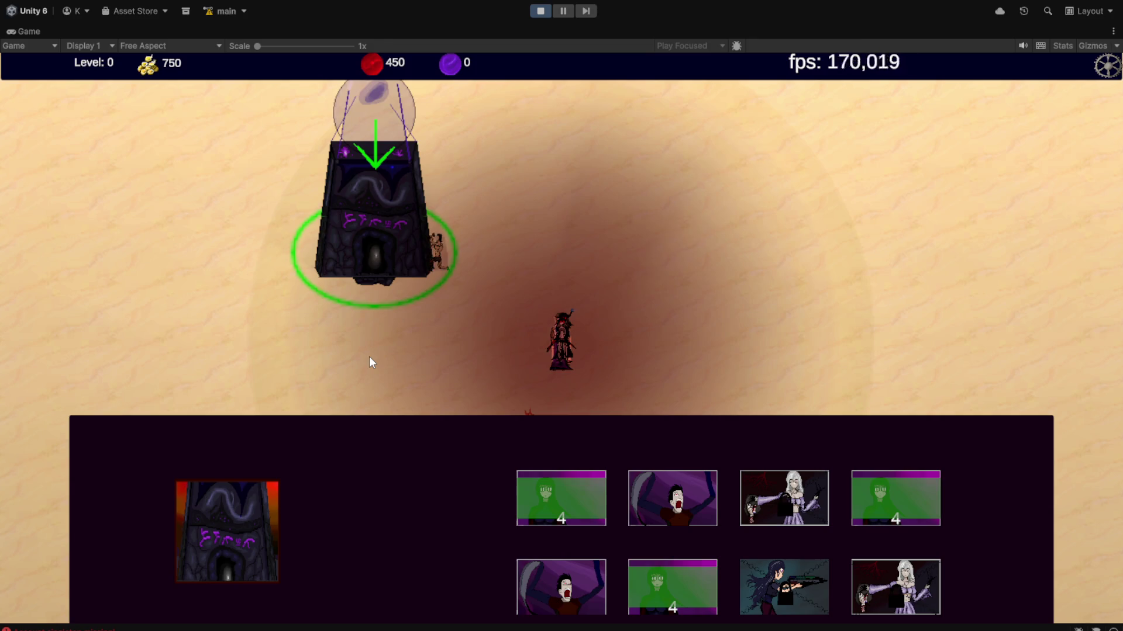
scroll(369, 357, "down", 2)
left_click(562, 339)
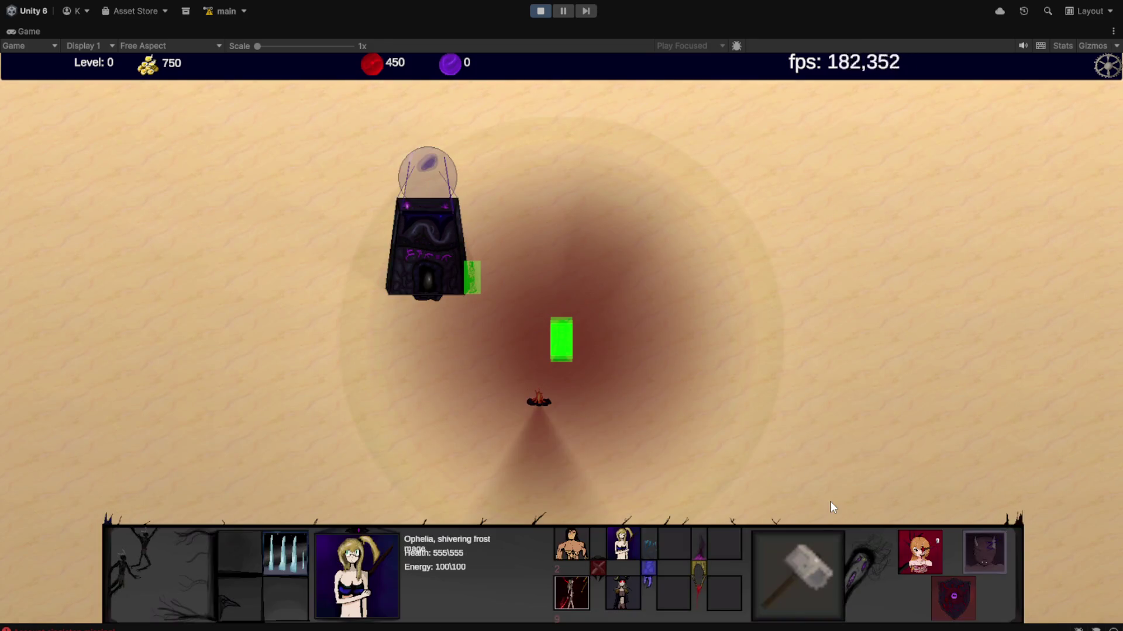
- Build a Pit of Rage on the sand to the right
left_click(800, 595)
left_click(473, 415)
left_click(711, 294)
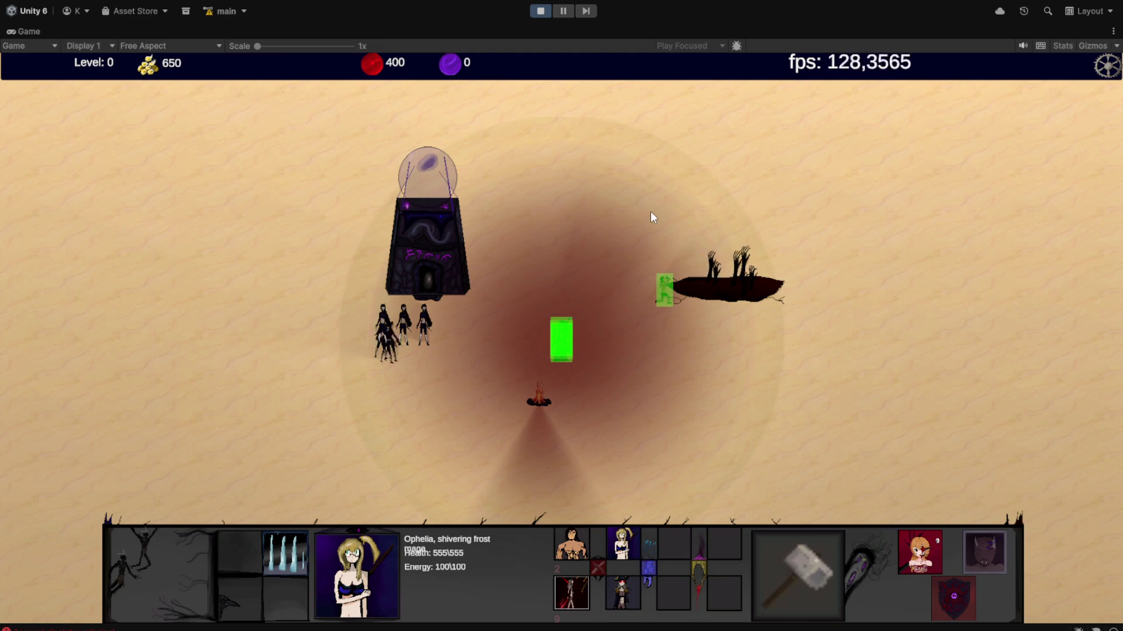
- Select the units beside the tower and order them toward the Pit of Rage and back
left_click_drag(346, 384, 682, 221)
right_click(689, 215)
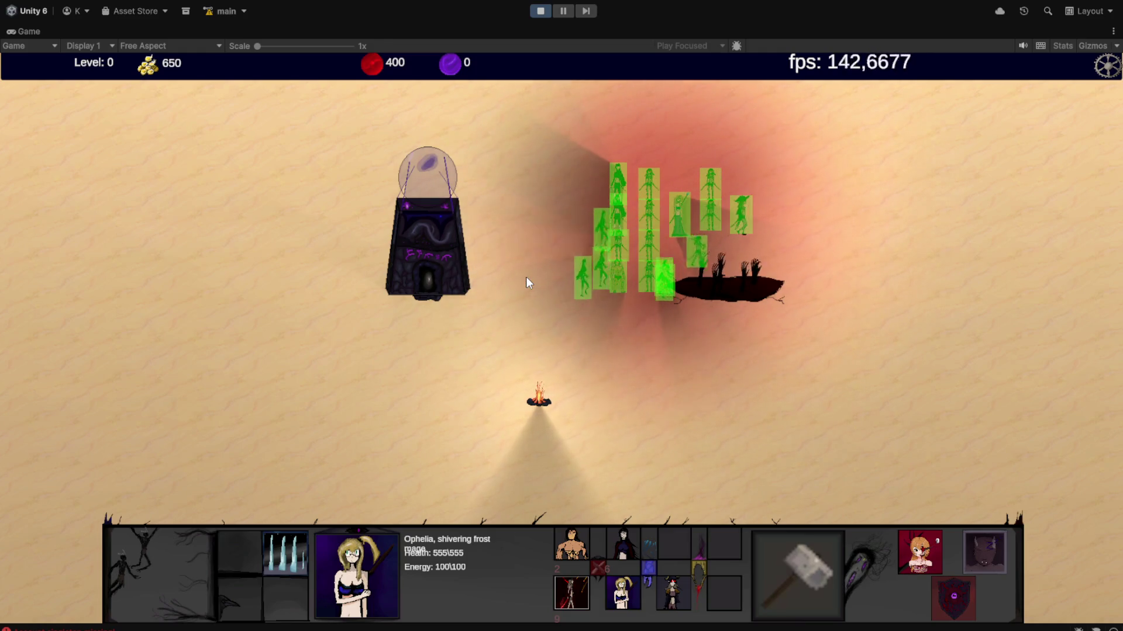
right_click(713, 387)
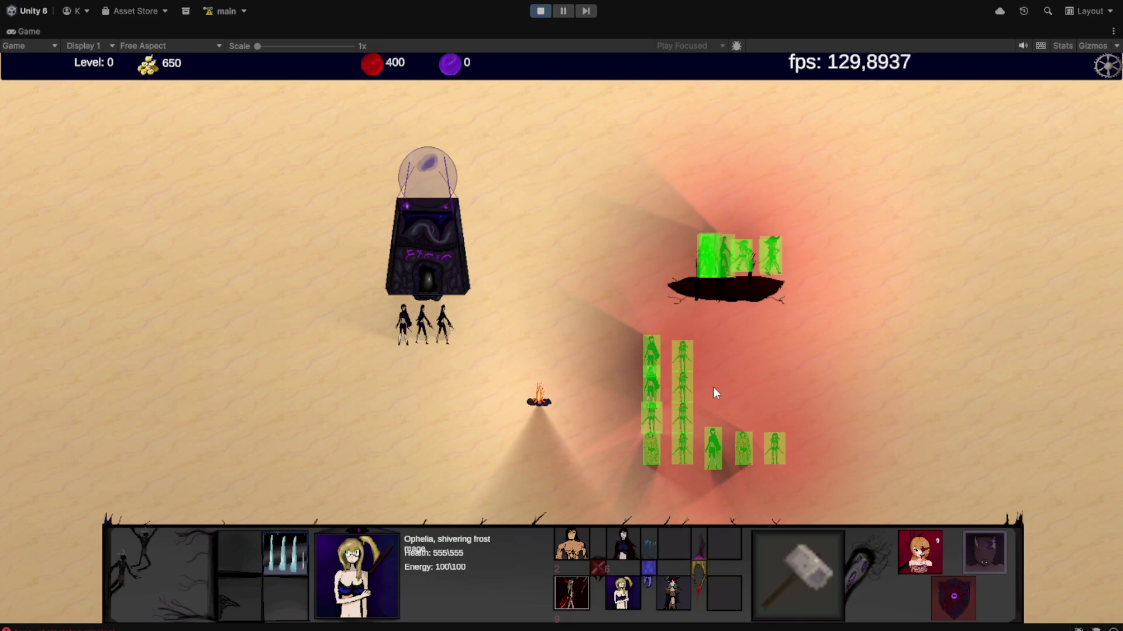
scroll(721, 377, "down", 3)
left_click_drag(403, 464, 514, 304)
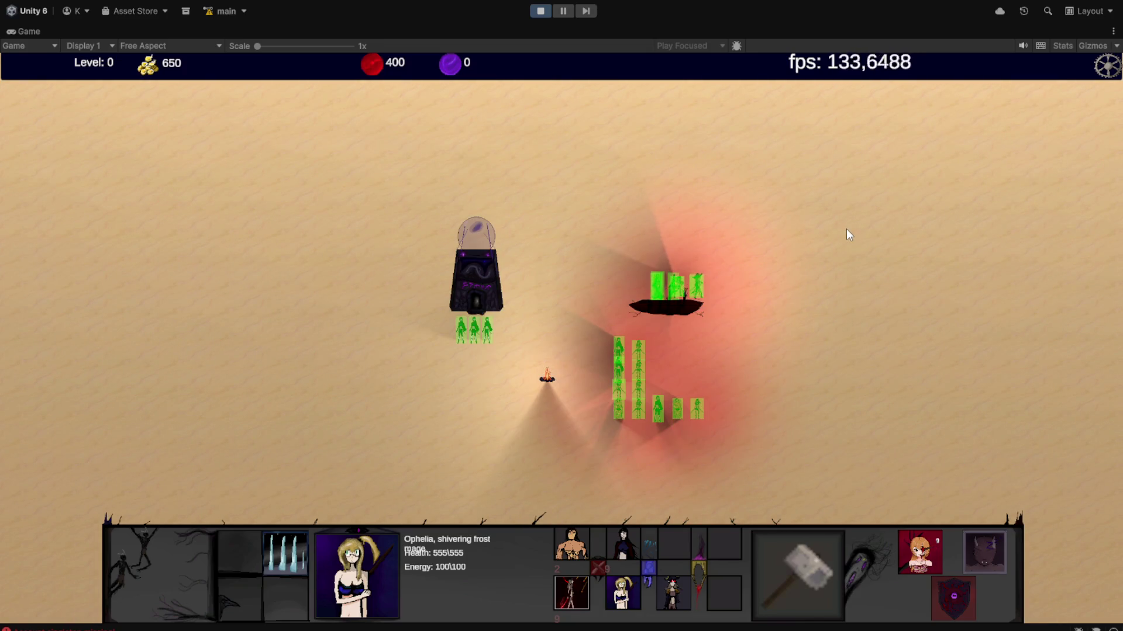
right_click(620, 286)
right_click(456, 253)
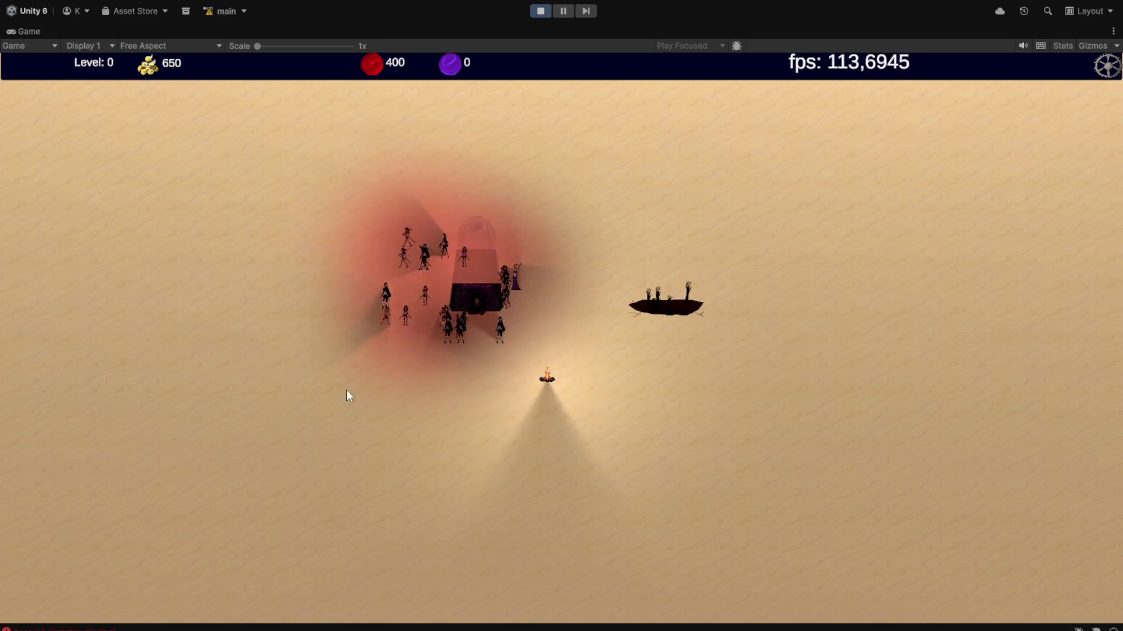
- Move the whole army around the Pit of Rage, regroup it, then stop the play-test
left_click_drag(310, 416, 781, 317)
right_click(495, 346)
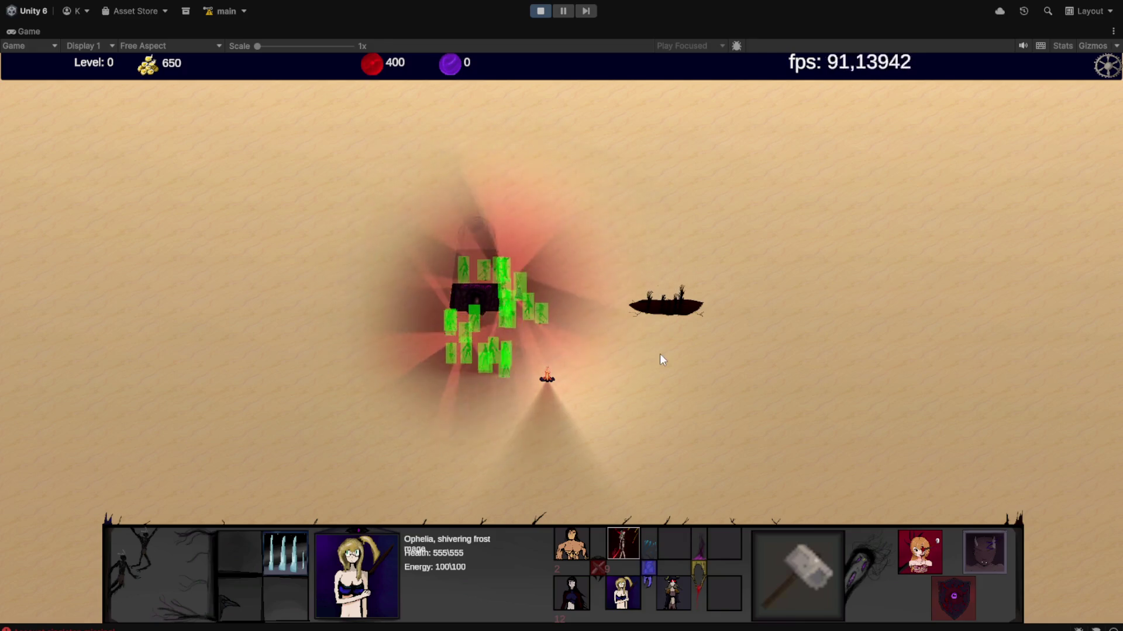
right_click(666, 259)
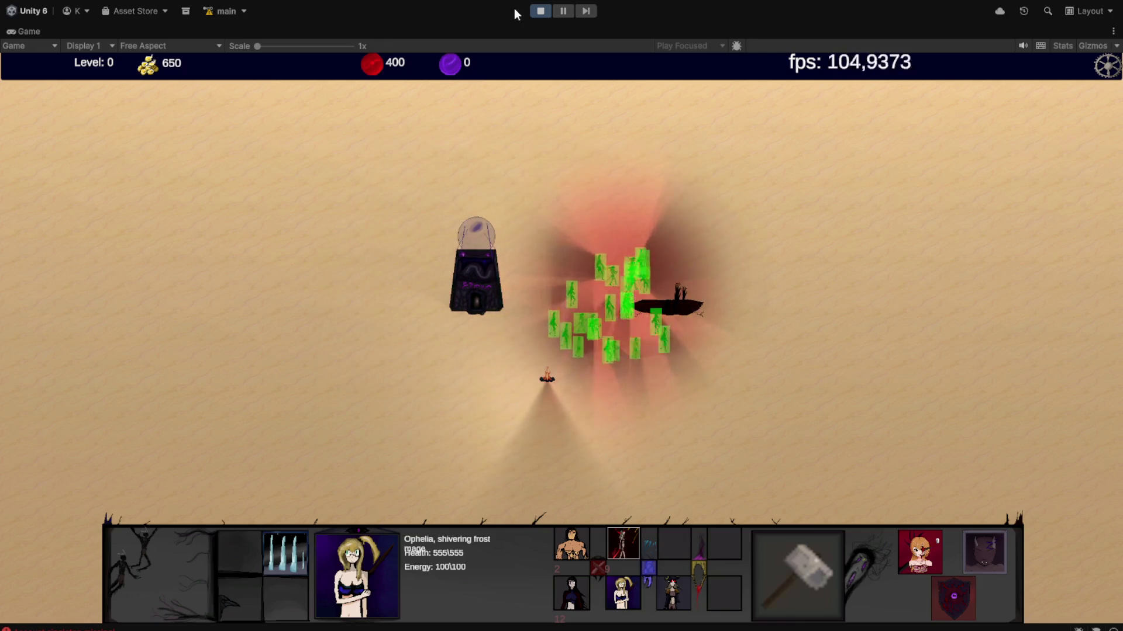
right_click(678, 297)
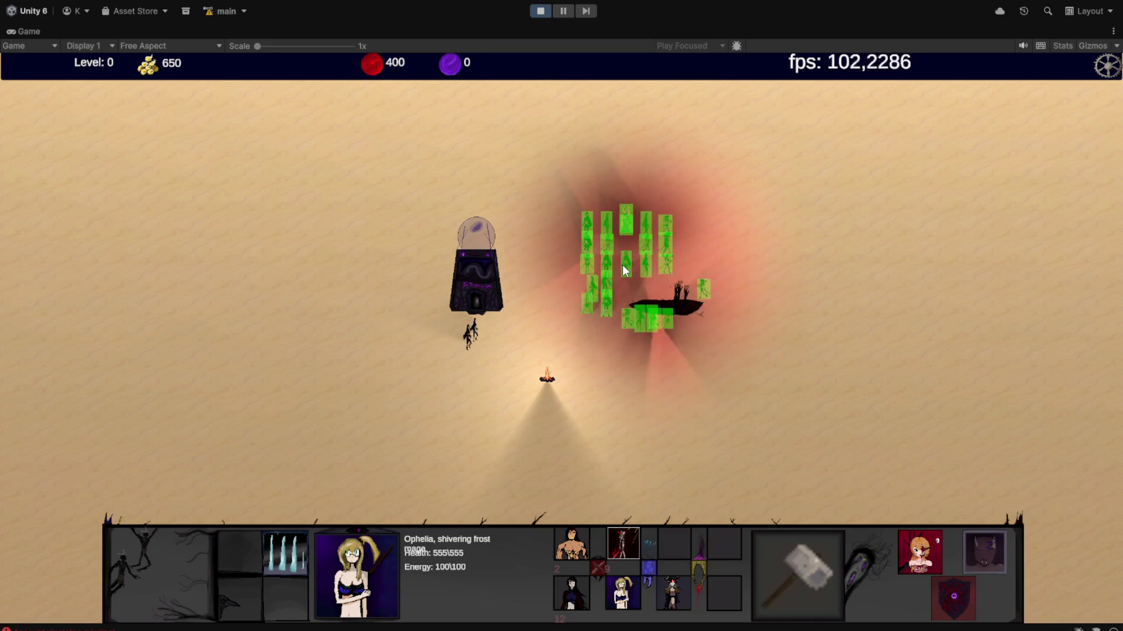
right_click(601, 278)
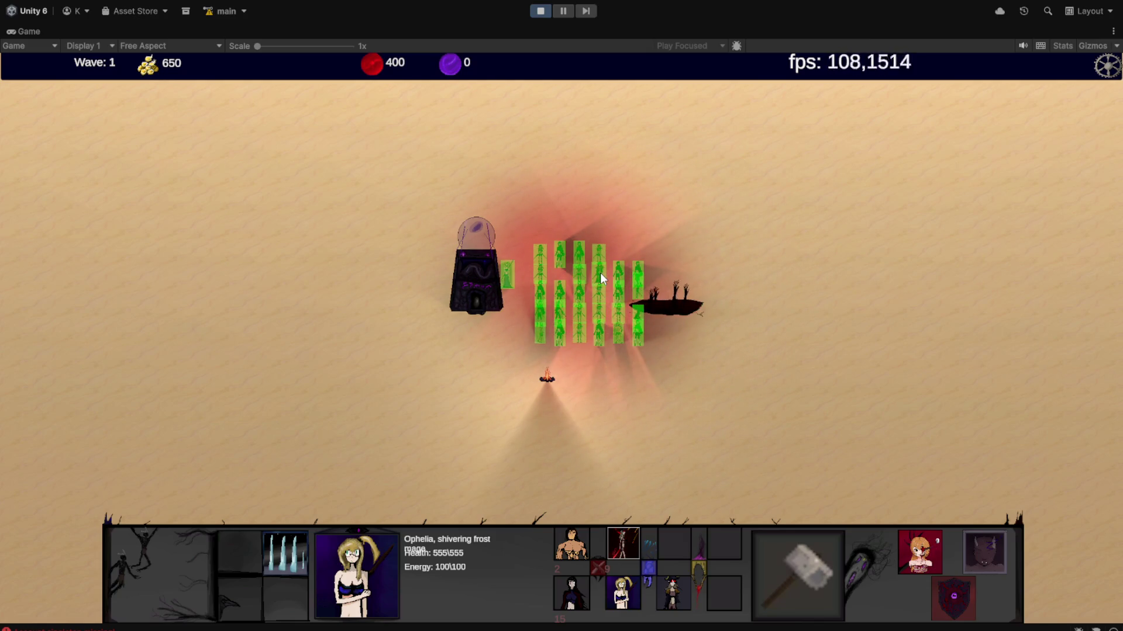
scroll(666, 313, "up", 2)
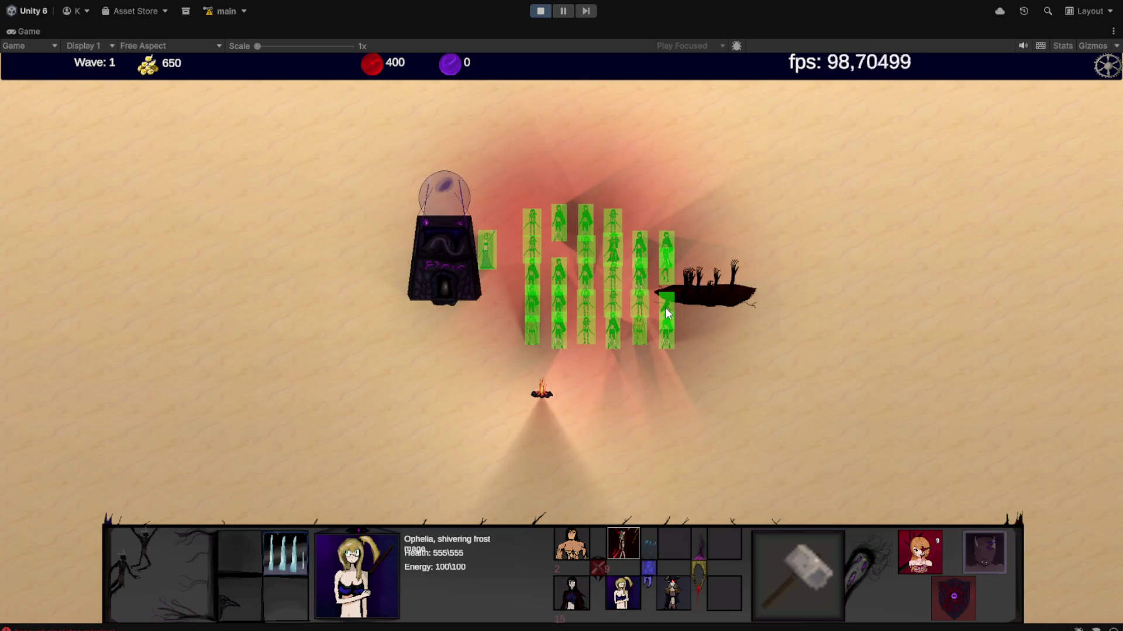
left_click(543, 9)
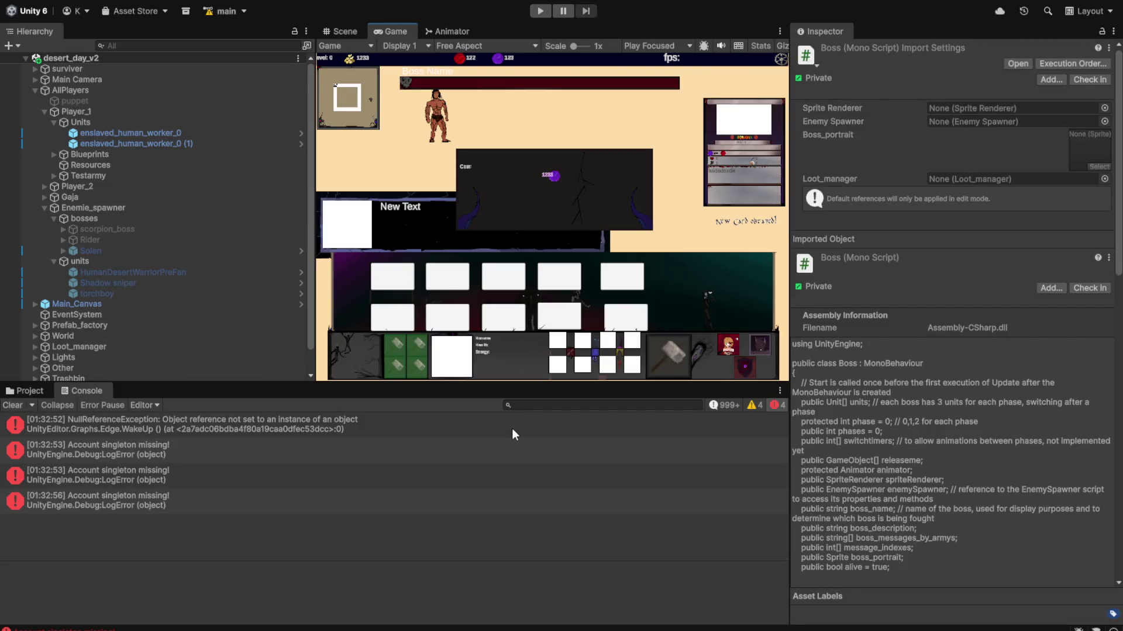
- Select both enslaved_human_worker_0 objects and remove their shared Box Collider 2D
left_click(174, 144)
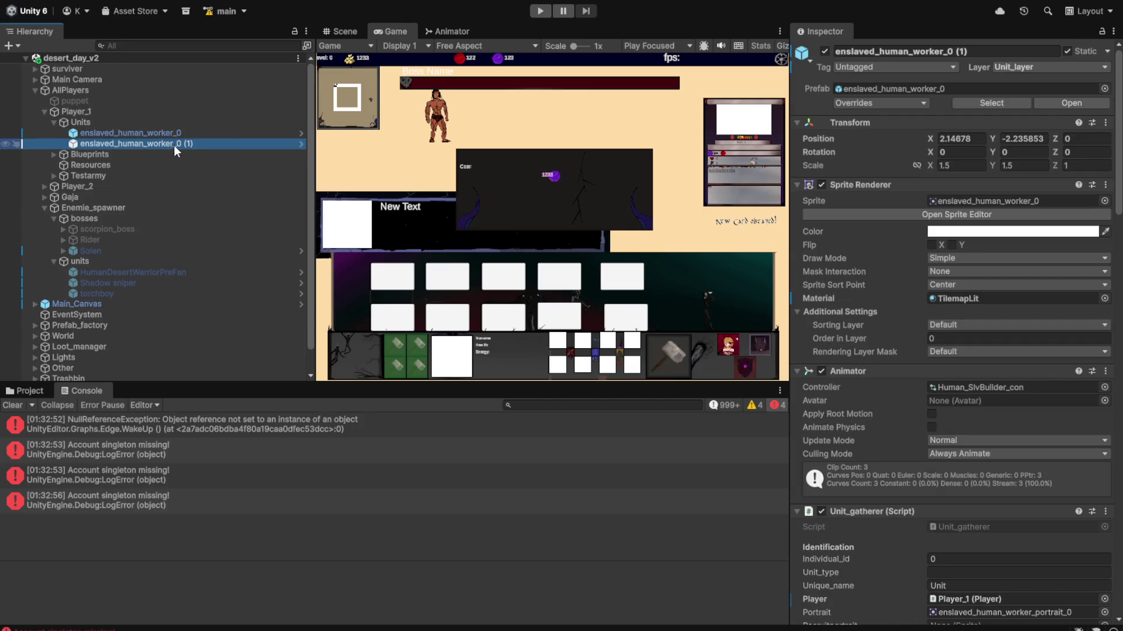
left_click(219, 133, "ctrl")
scroll(994, 410, "down", 10)
scroll(1047, 504, "down", 15)
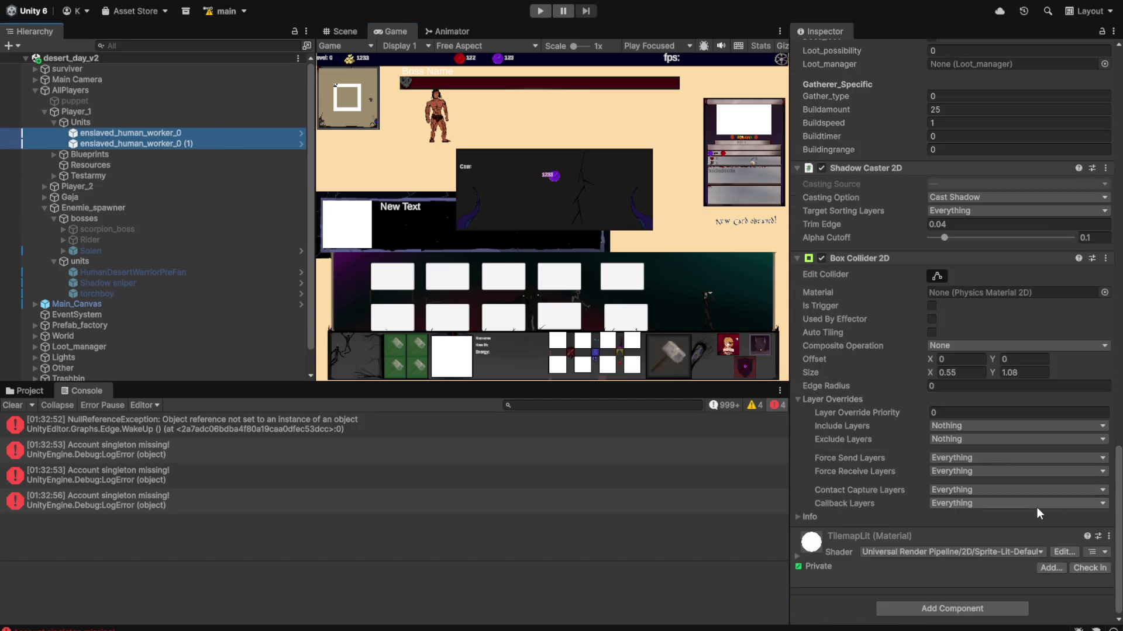
scroll(1032, 505, "up", 5)
left_click(1105, 438)
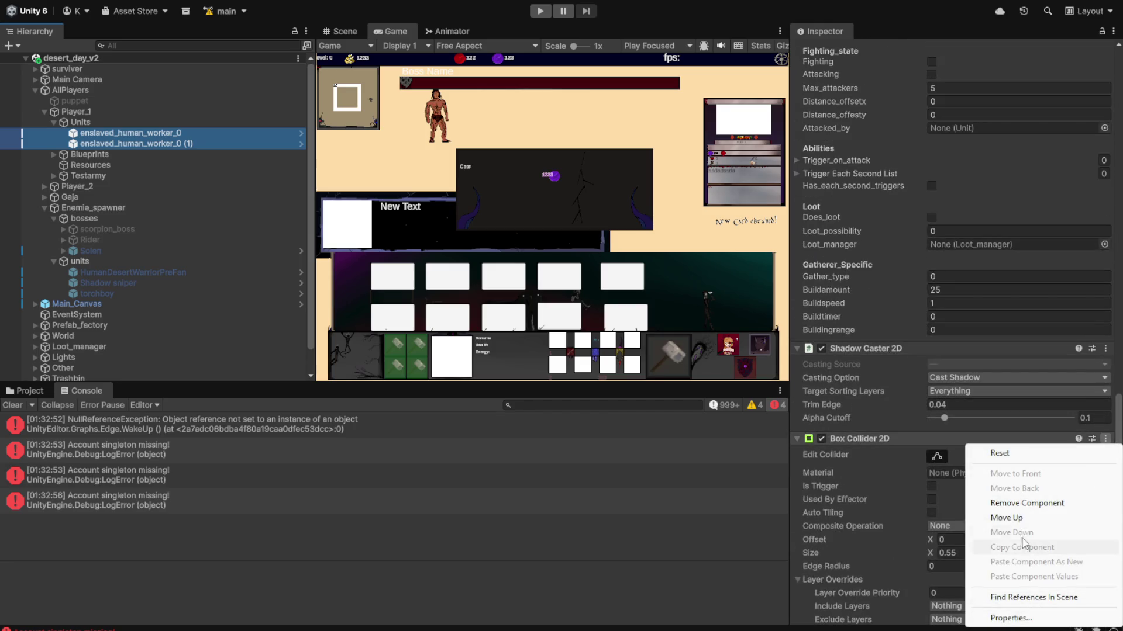
left_click(994, 503)
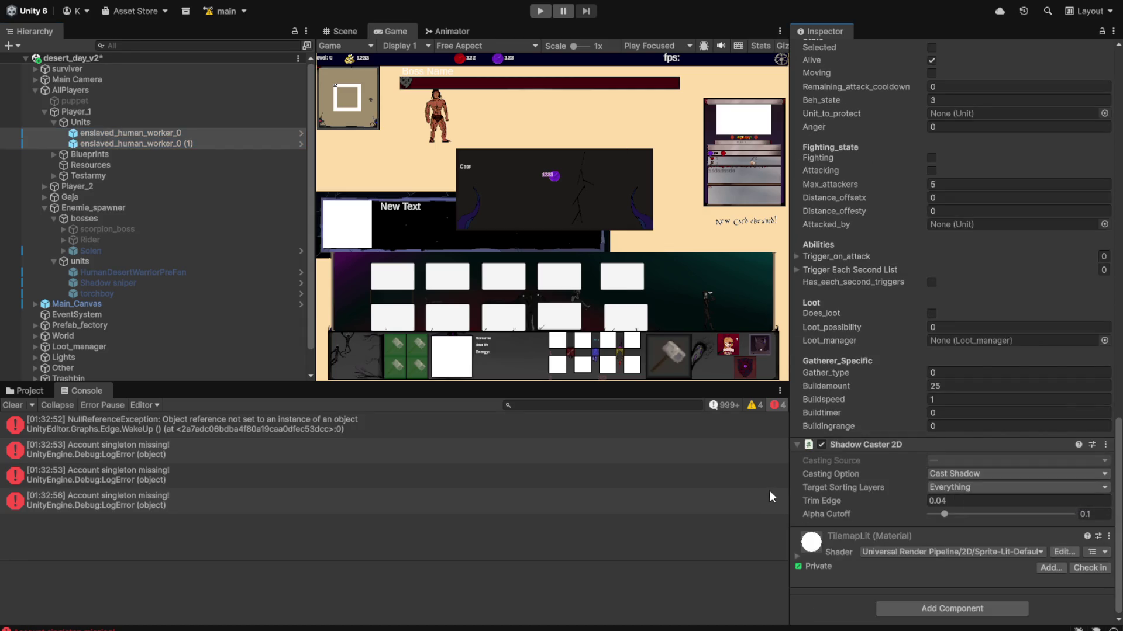
left_click(34, 388)
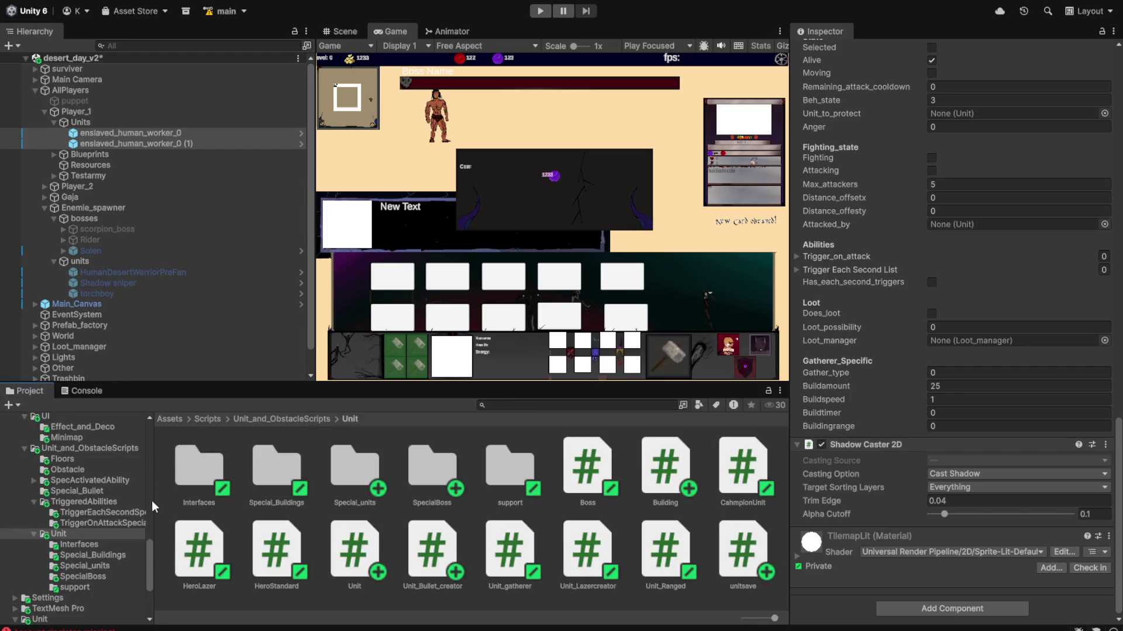
- Browse the Boss and Buildings folders, then open Resources/Prefab/building_prefabs/envy
scroll(149, 505, "down", 2)
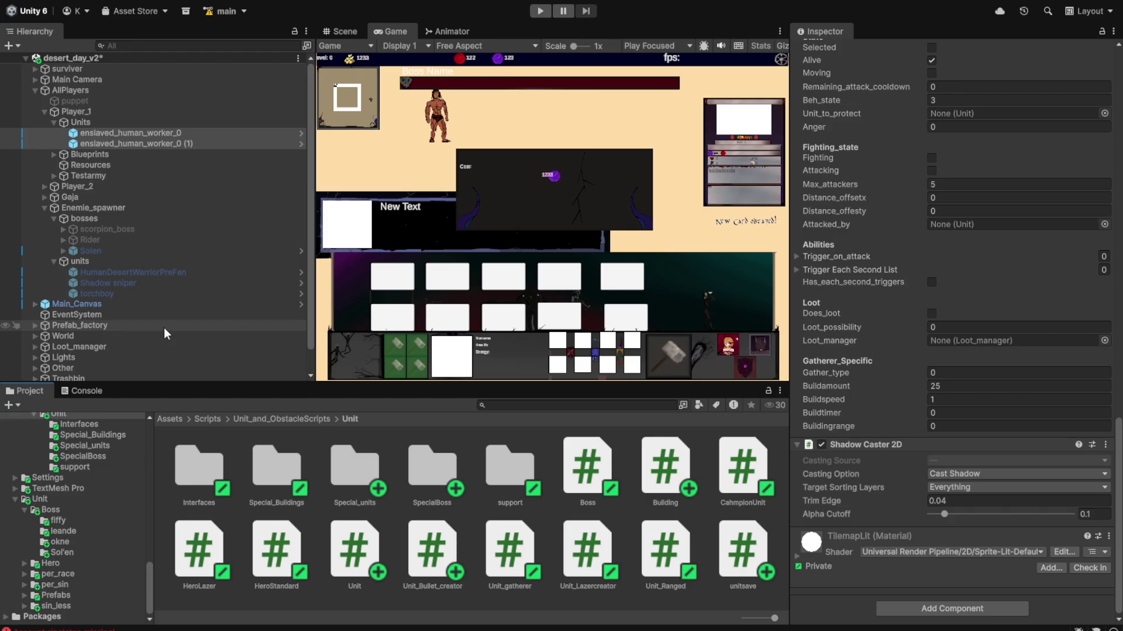
scroll(114, 450, "up", 2)
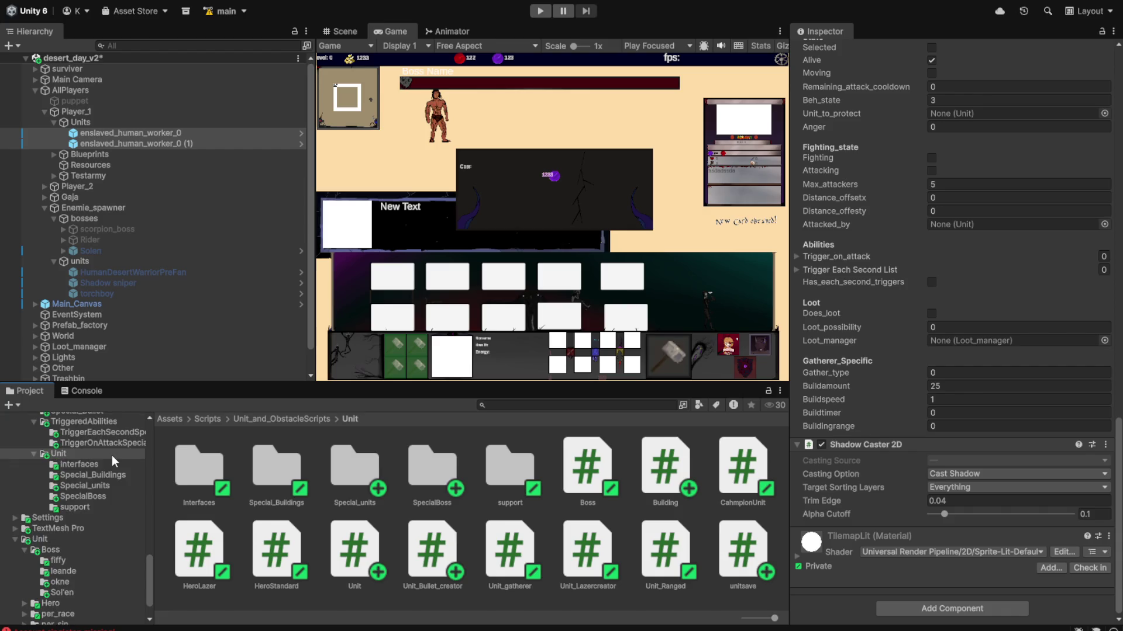
left_click(64, 553)
left_click(62, 561)
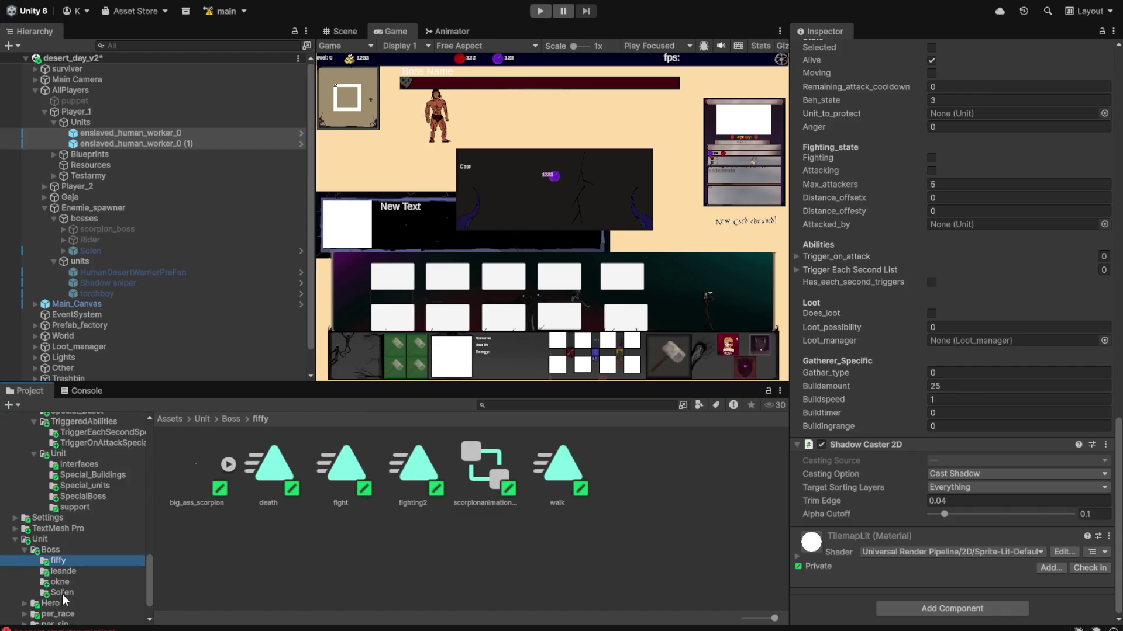
scroll(64, 599, "up", 10)
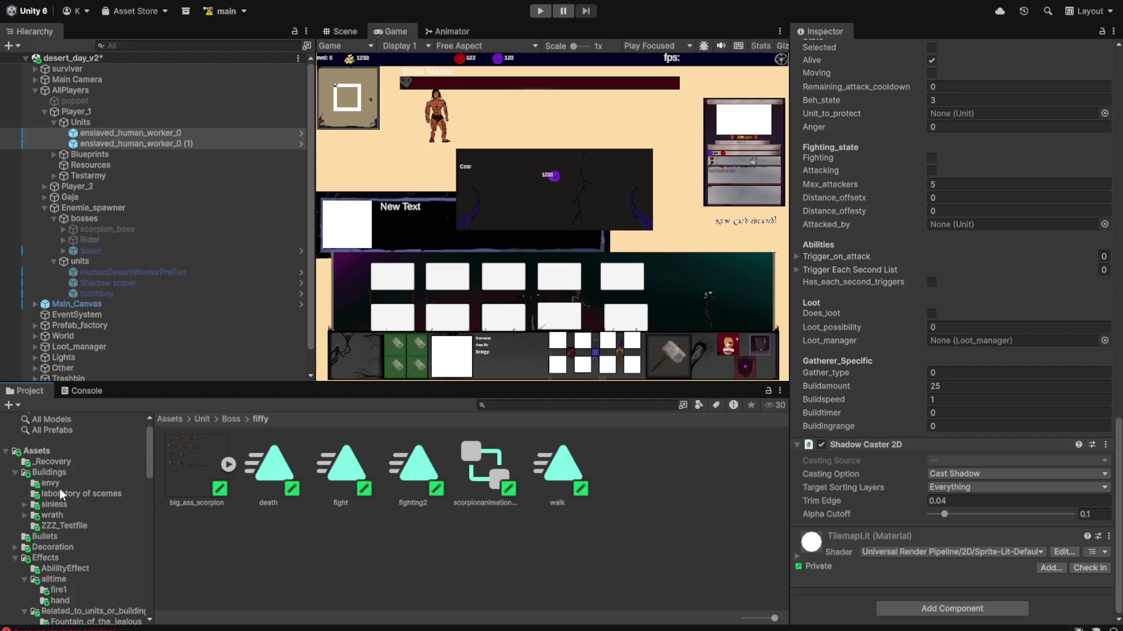
left_click(59, 485)
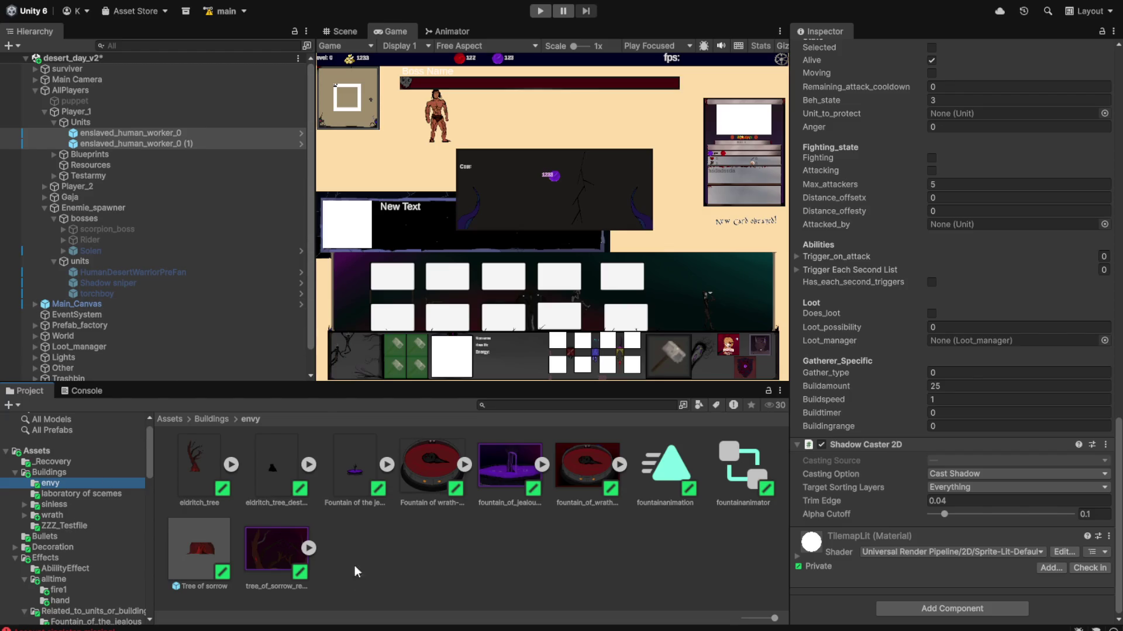
left_click(59, 517)
left_click(59, 506)
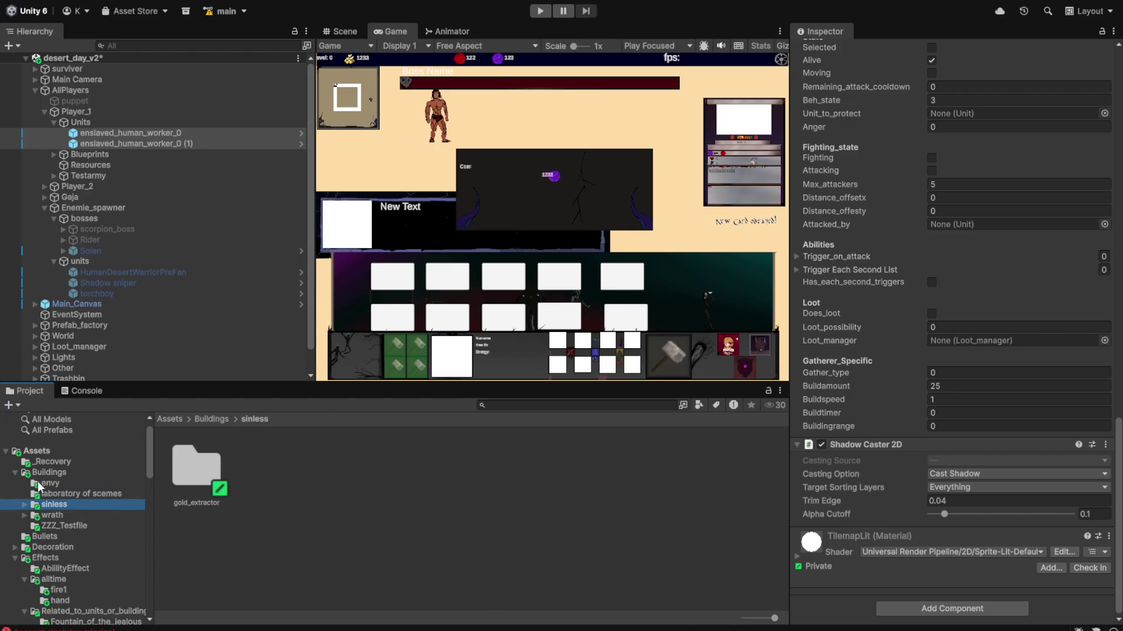
scroll(58, 557, "down", 5)
left_click(61, 536)
left_click(65, 548)
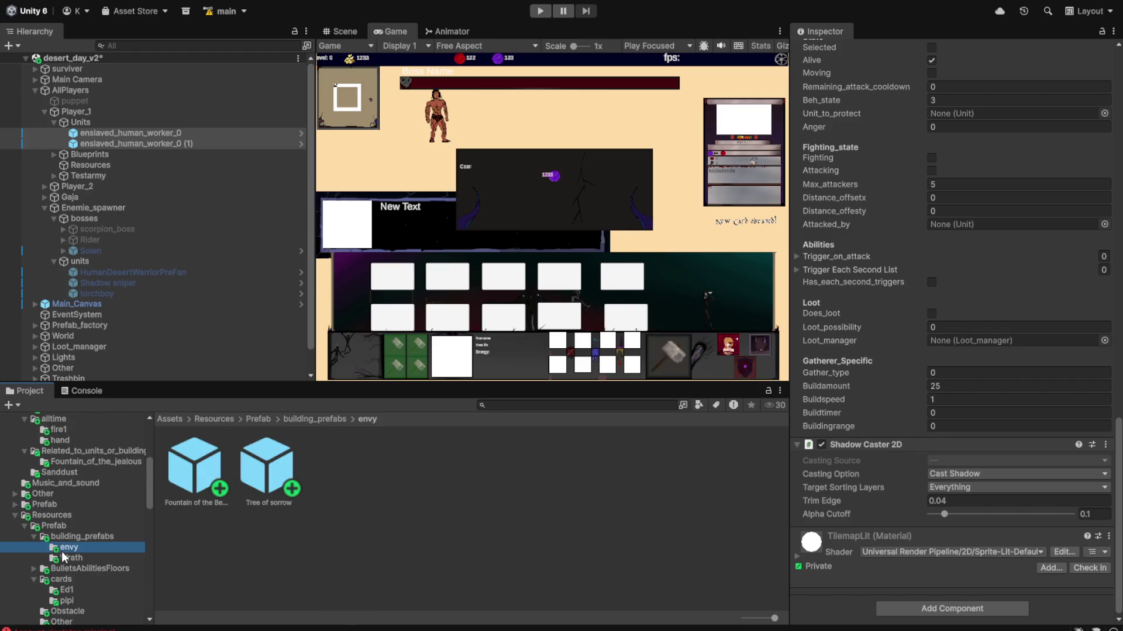
- Remove the Box Collider 2D from Fountain of the Berserk and Tree of sorrow
left_click(182, 477)
left_click(269, 479, "ctrl")
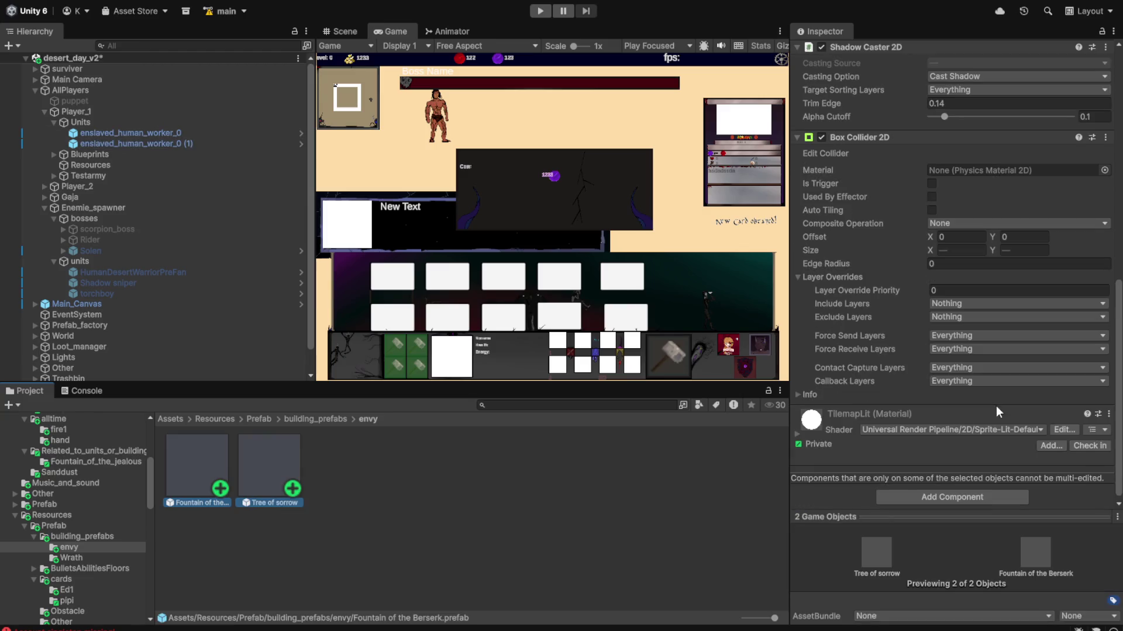
scroll(983, 399, "up", 5)
right_click(1006, 387)
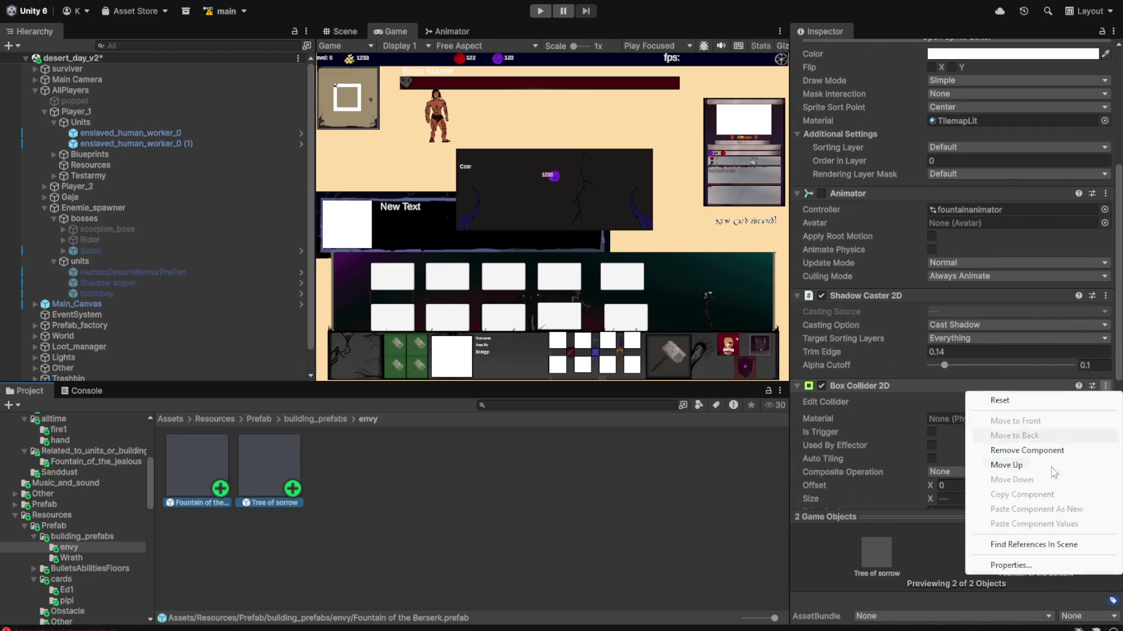
left_click(999, 400)
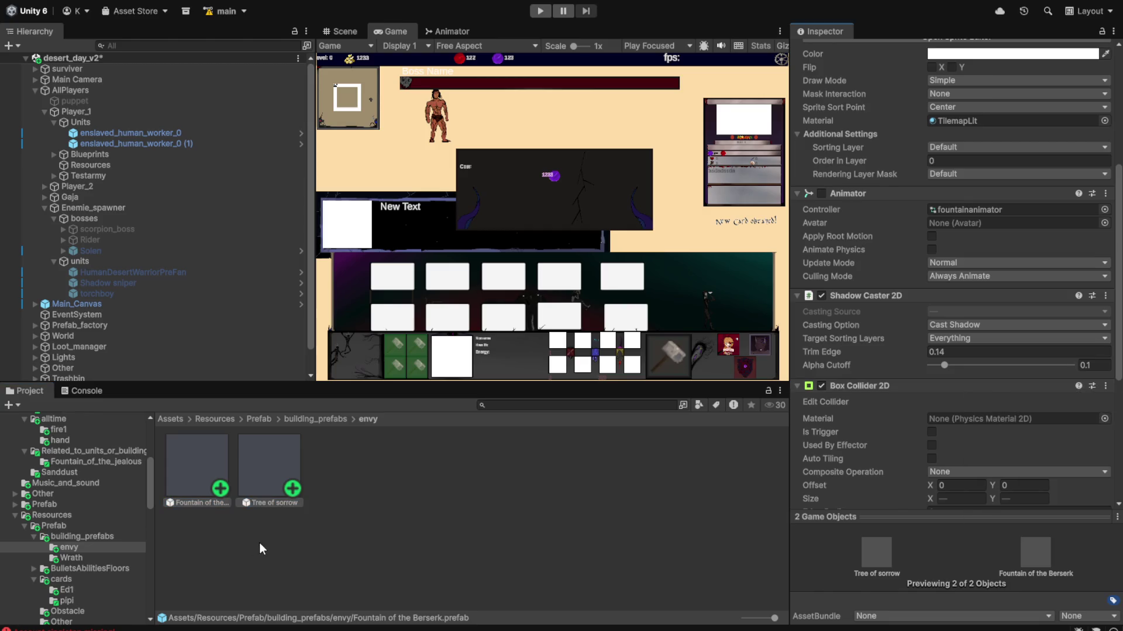
right_click(965, 386)
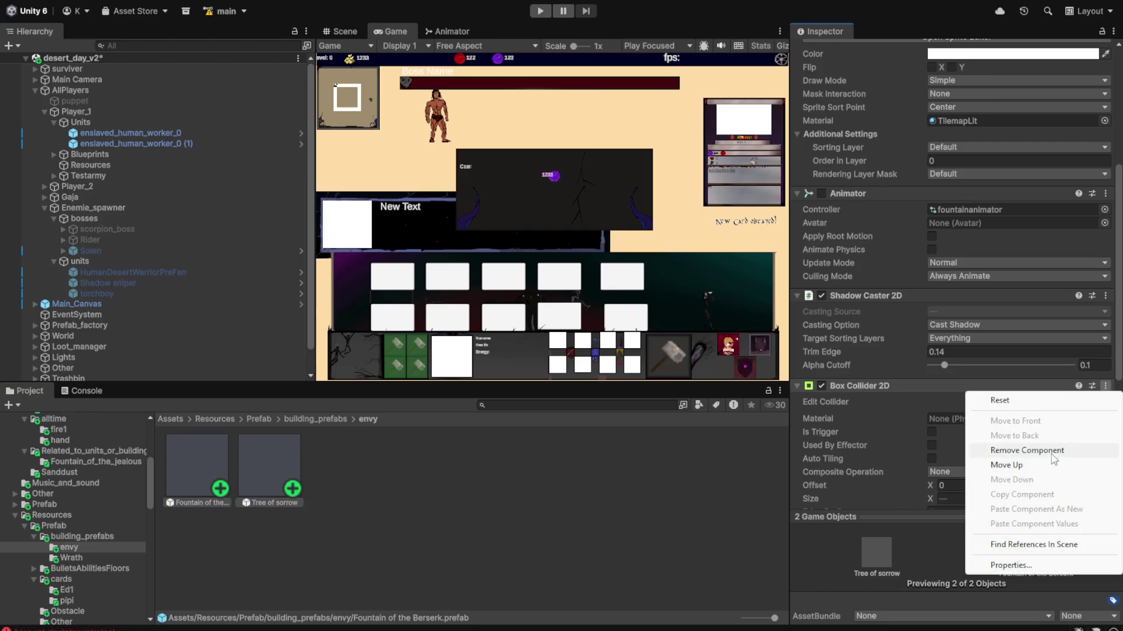
left_click(1047, 449)
- Remove the Box Collider 2D from all three Wrath building prefabs, including Pillar of Sacrifice
left_click(68, 558)
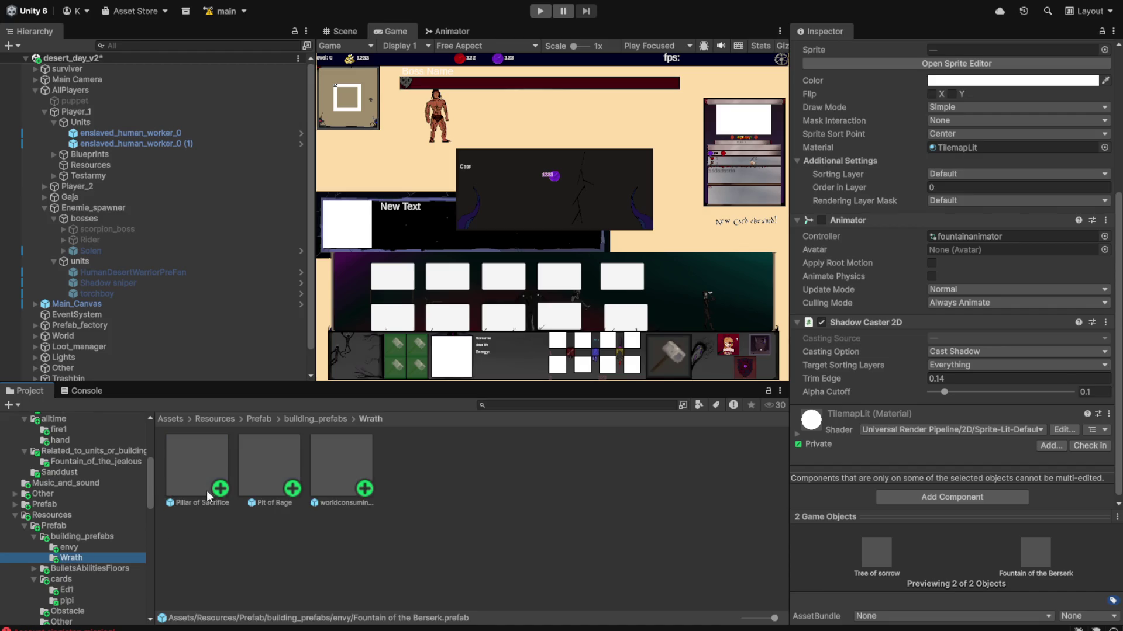
left_click(209, 479)
left_click(364, 475, "shift")
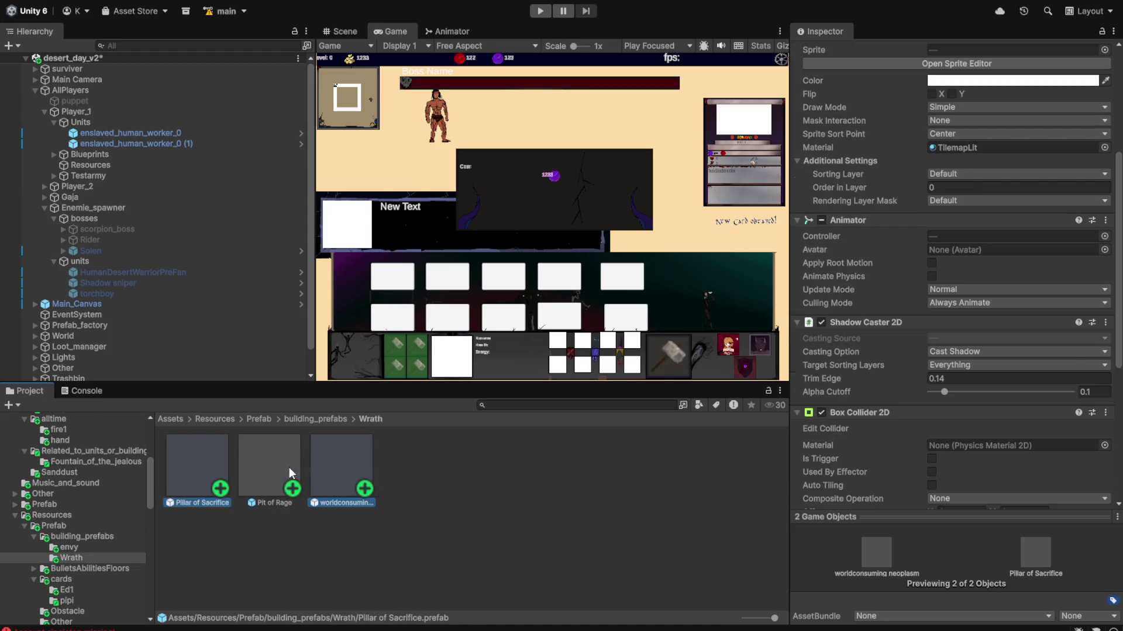
left_click(1105, 310)
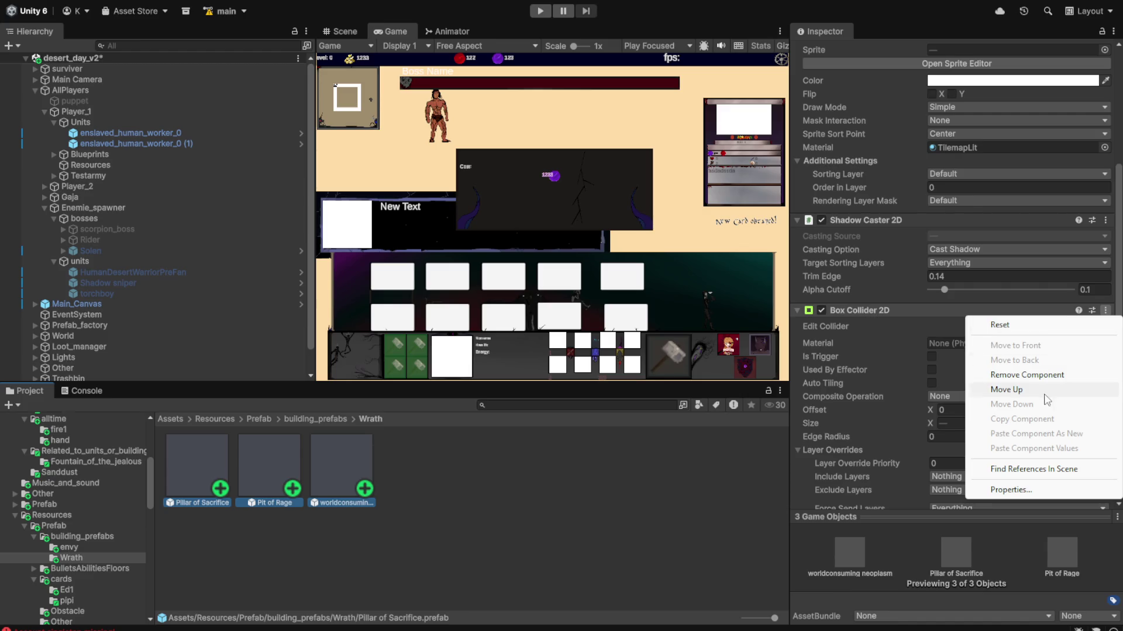
left_click(1043, 376)
scroll(107, 564, "down", 3)
left_click(66, 510)
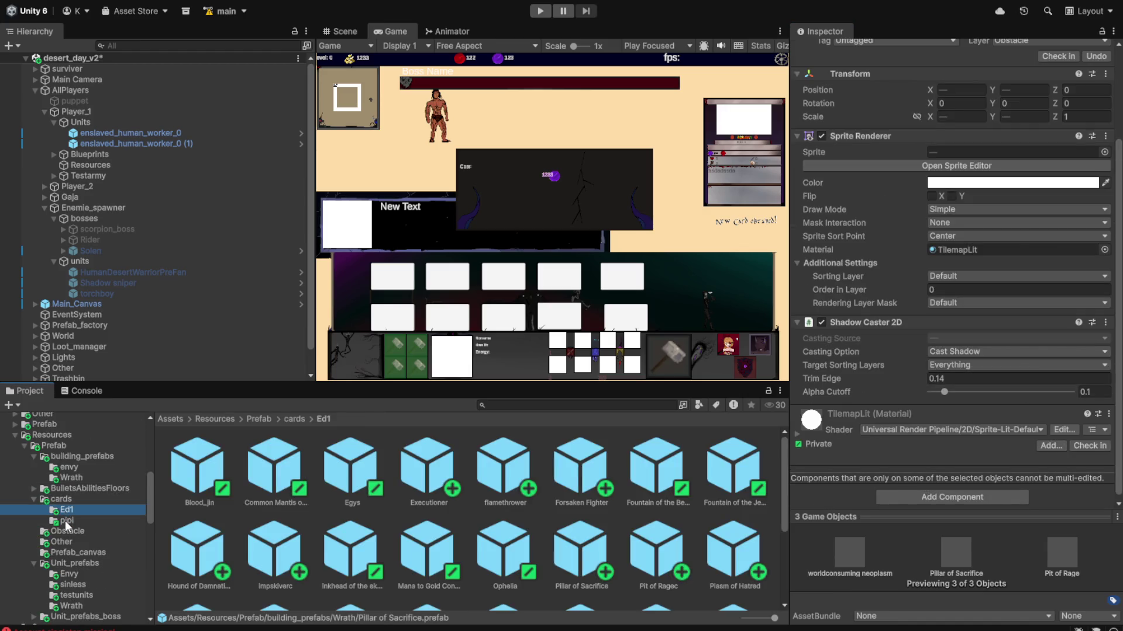
- Remove the Box Collider 2D from the chapel prefab in the Obstacle folder
left_click(65, 522)
left_click(65, 489)
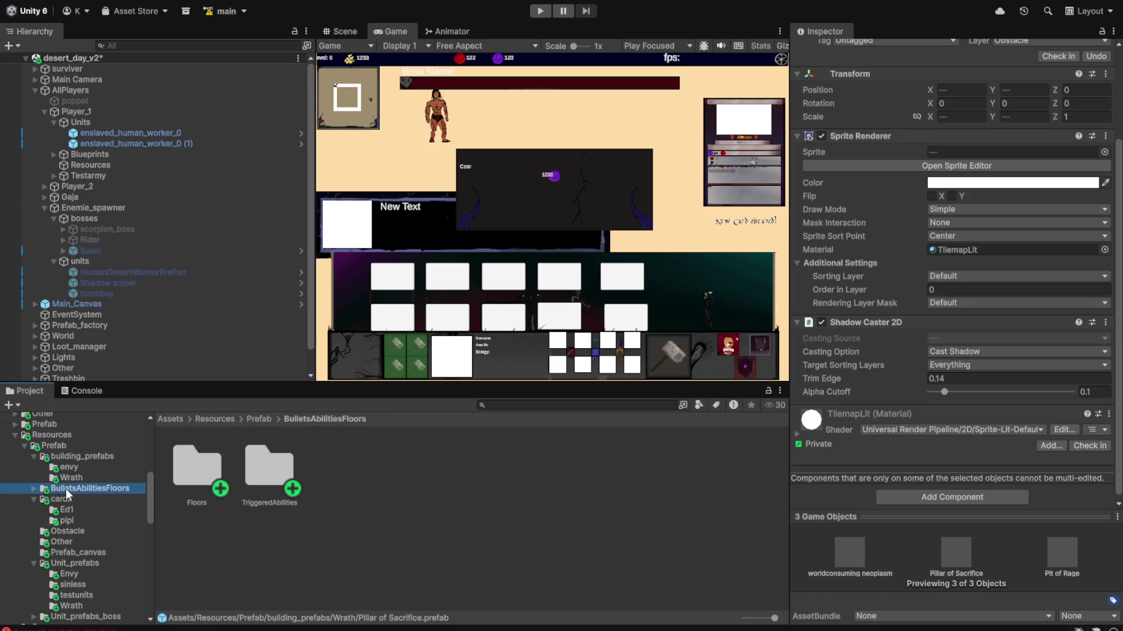
left_click(76, 532)
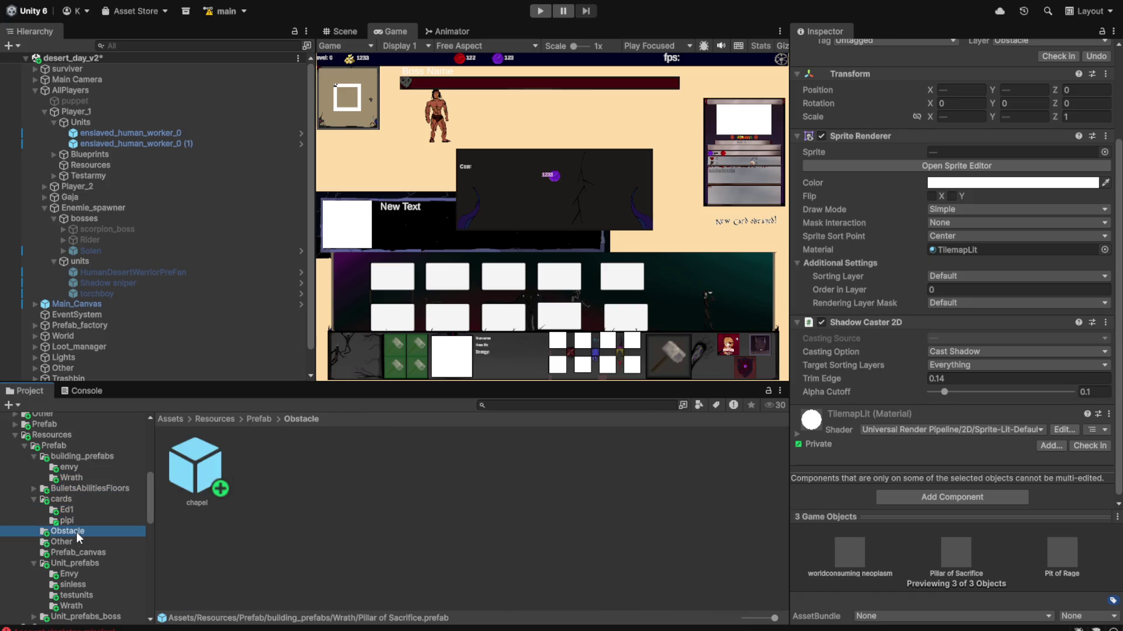
left_click(201, 480)
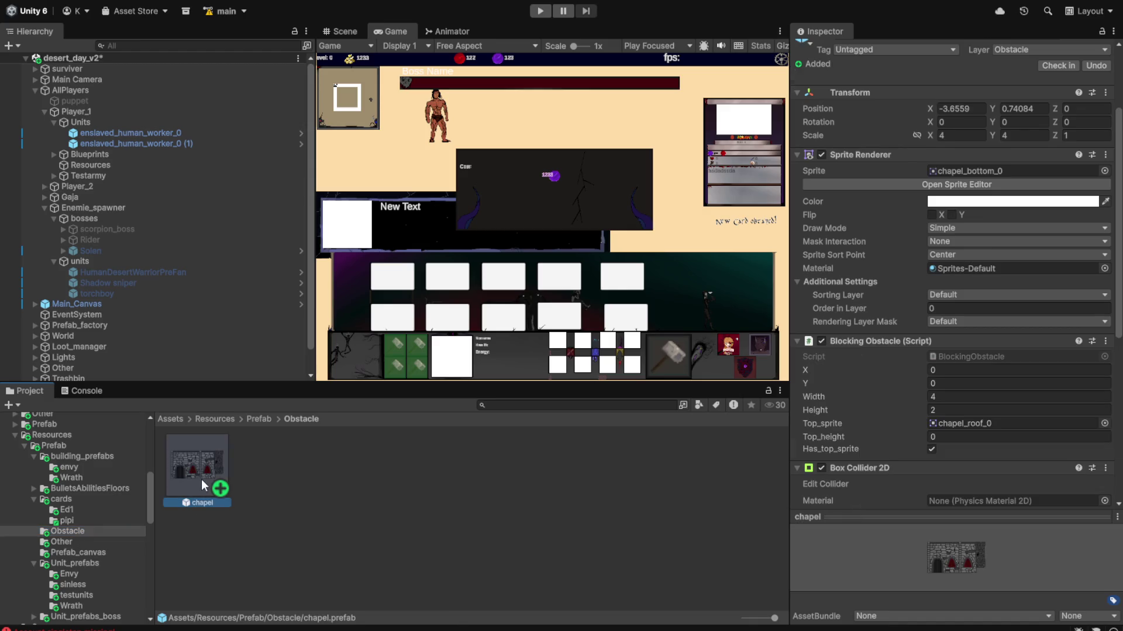
scroll(988, 384, "down", 5)
scroll(1084, 292, "up", 3)
left_click(1105, 252)
left_click(1031, 316)
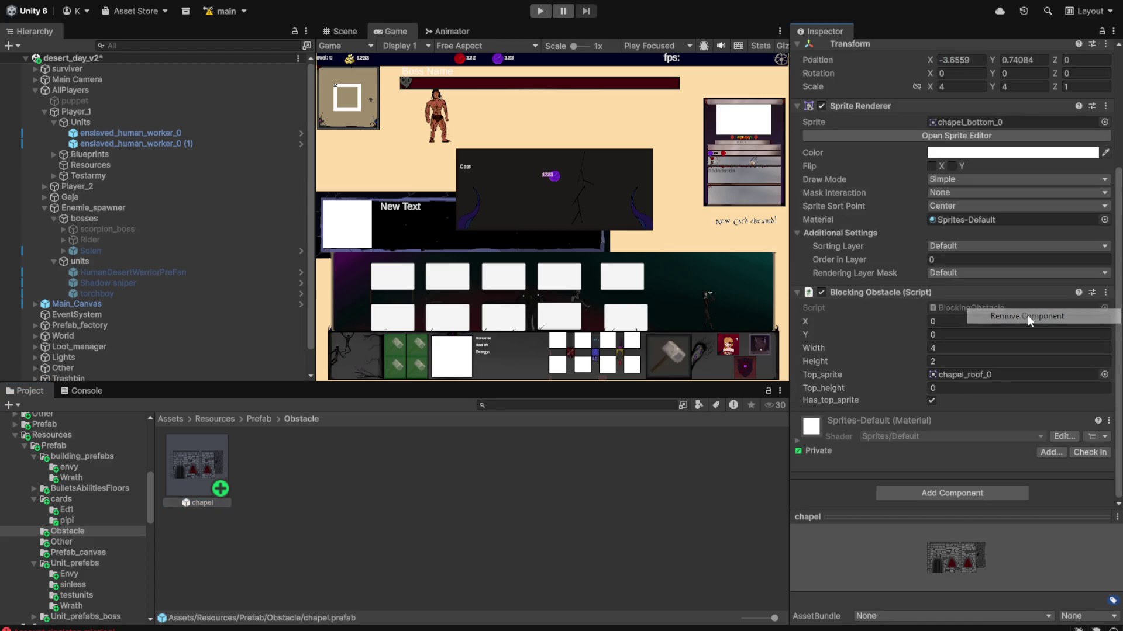
- Open Unit_prefabs/Envy and select all nine prefabs from bloodjinn to the last
left_click(65, 543)
left_click(68, 552)
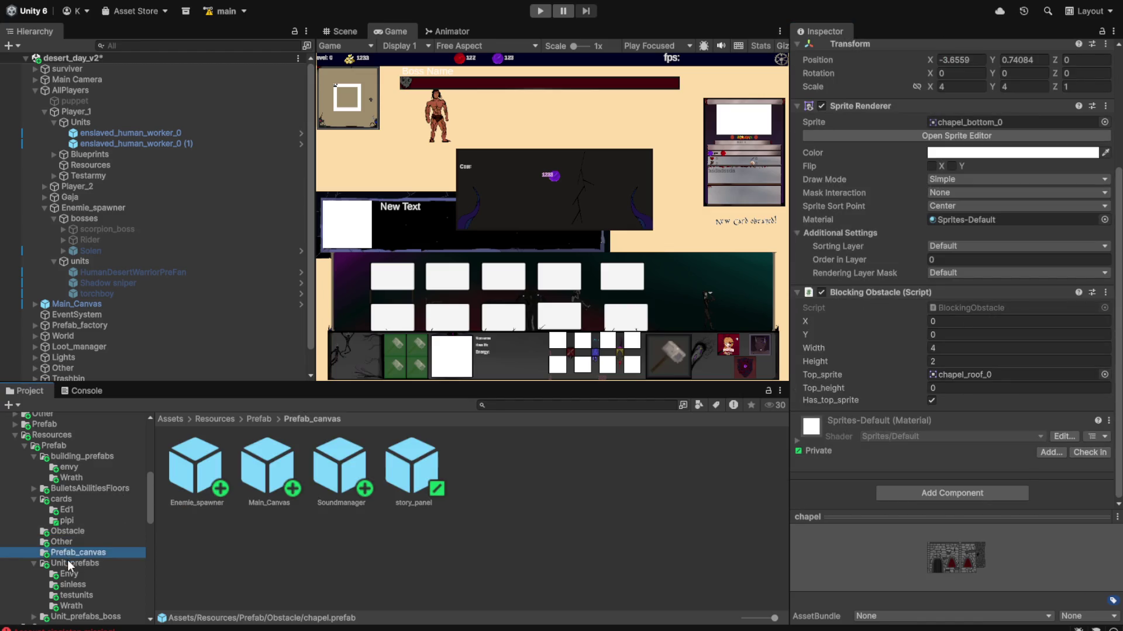
left_click(68, 562)
scroll(69, 563, "down", 4)
scroll(69, 563, "up", 1)
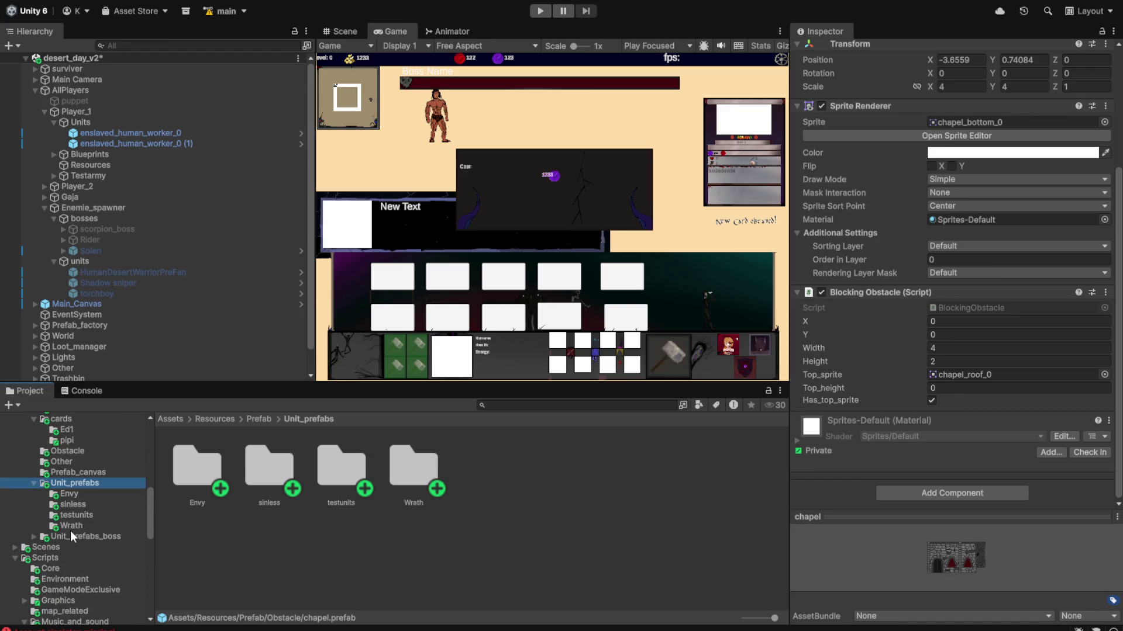
left_click(74, 495)
left_click(197, 479)
left_click(198, 552, "shift")
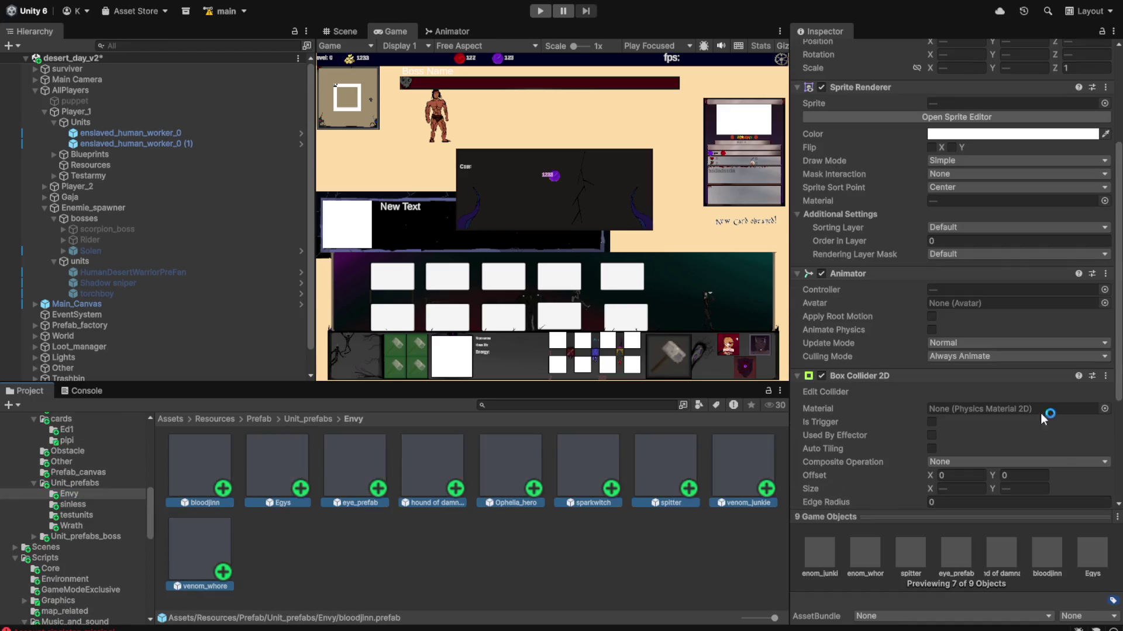
- Remove the Box Collider 2D component from the selected Envy prefabs
scroll(973, 421, "down", 3)
left_click(1105, 201)
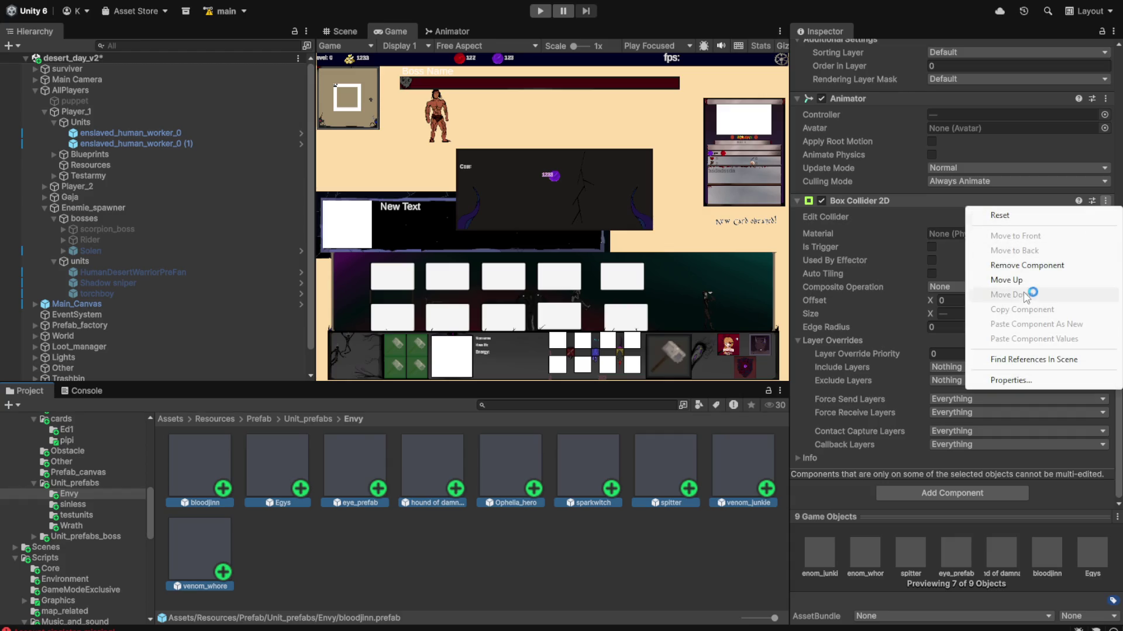
left_click(1027, 265)
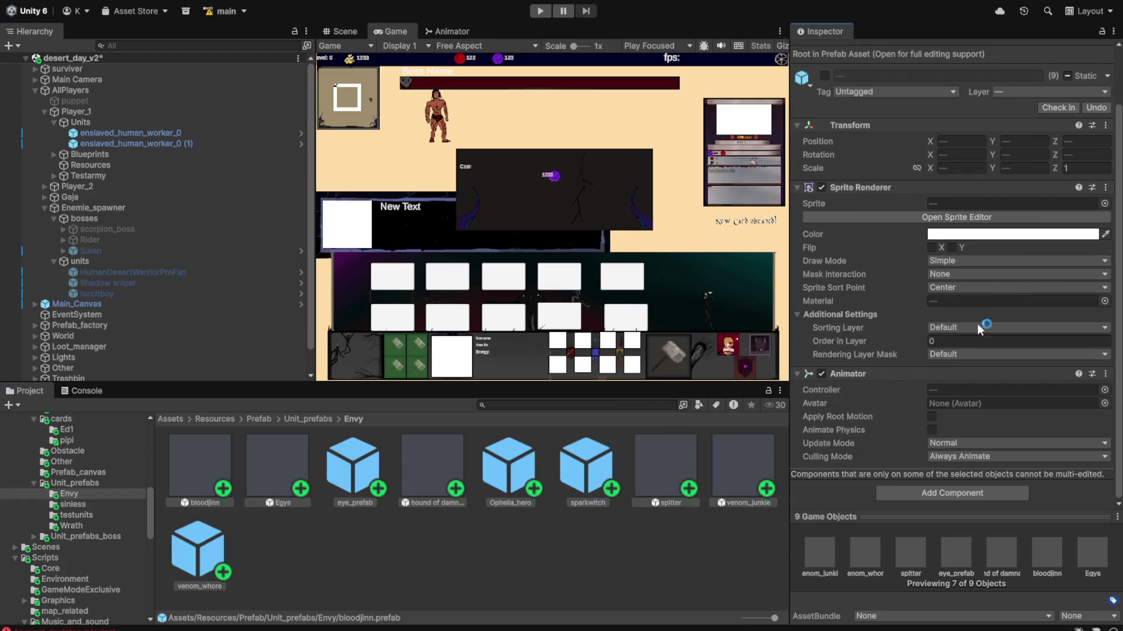
- Select all nine testunits prefabs and remove their Box Collider 2D
left_click(72, 504)
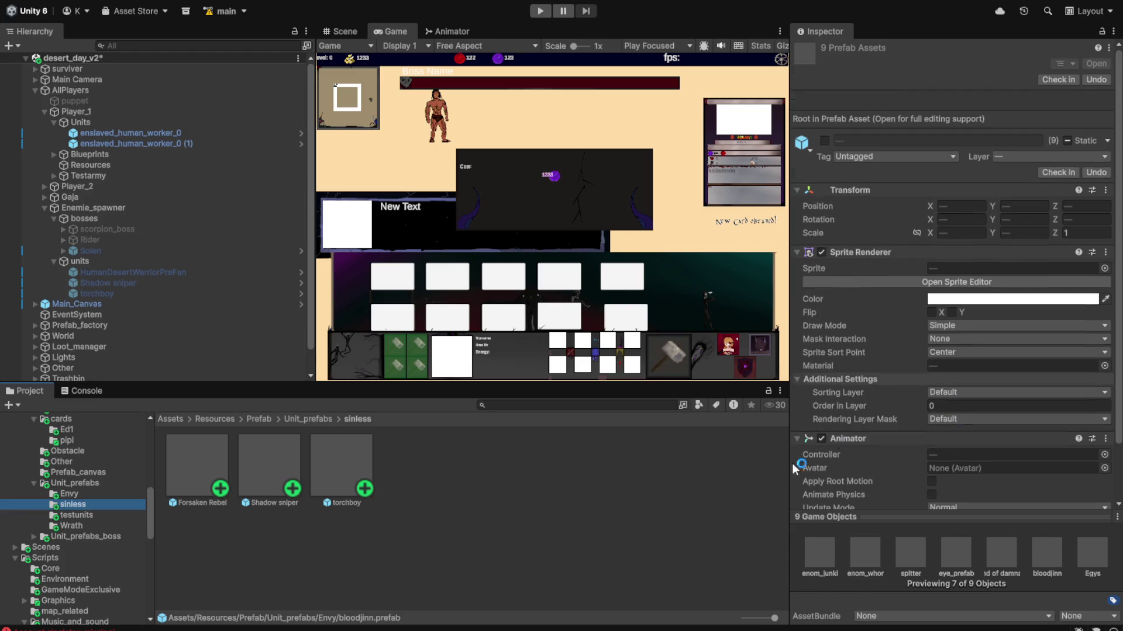
left_click(115, 514)
left_click(201, 480)
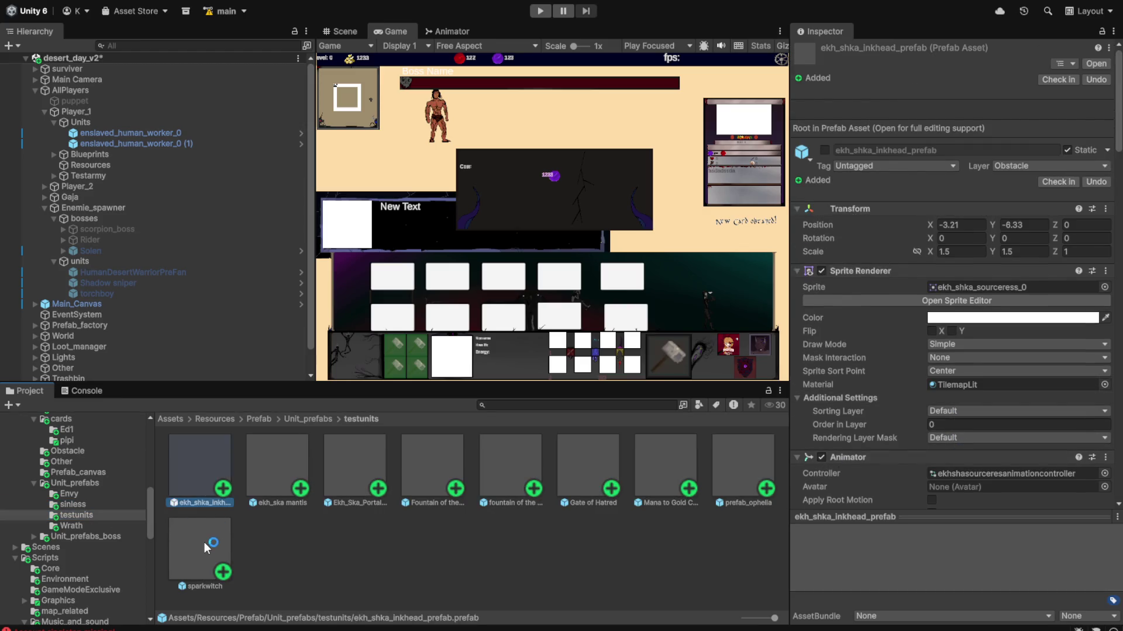
left_click(200, 552, "shift")
scroll(1037, 386, "down", 5)
scroll(1037, 386, "down", 3)
scroll(1054, 356, "up", 2)
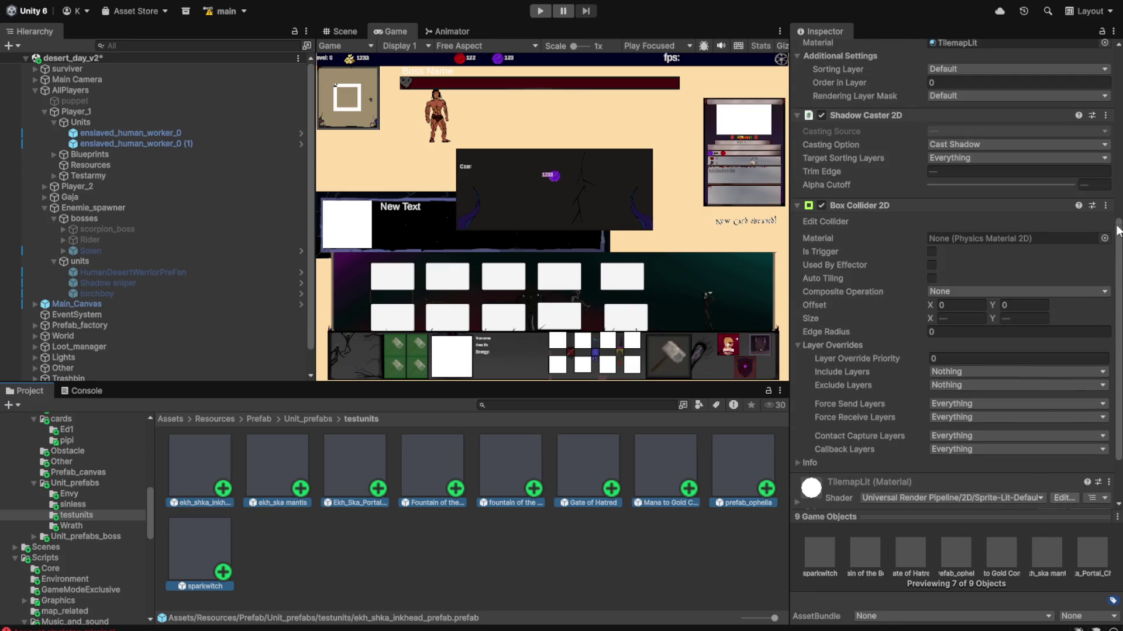
left_click(1106, 206)
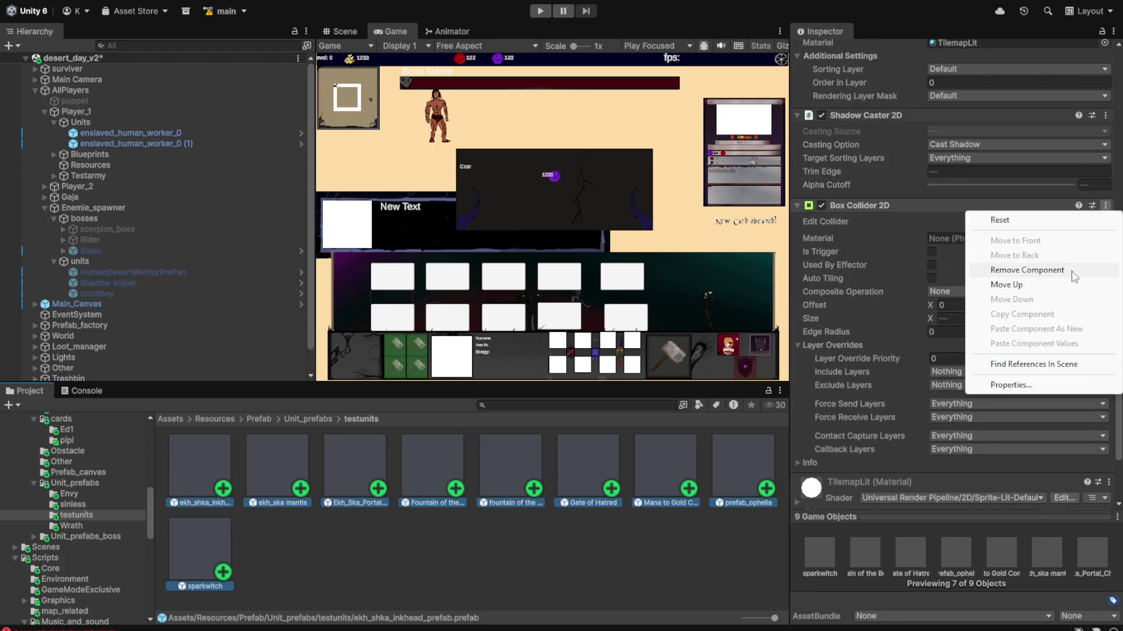
left_click(1026, 270)
- Select all five Wrath prefabs and remove their Box Collider 2D
left_click(82, 529)
left_click(209, 471)
left_click(493, 472, "shift")
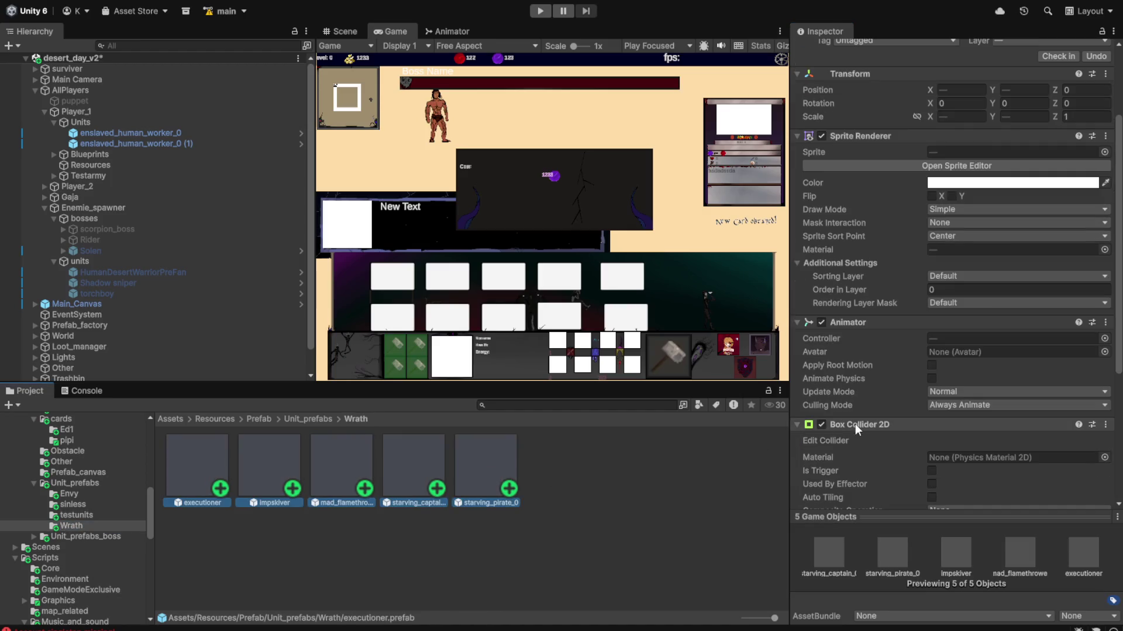
scroll(854, 424, "down", 5)
left_click(1106, 208)
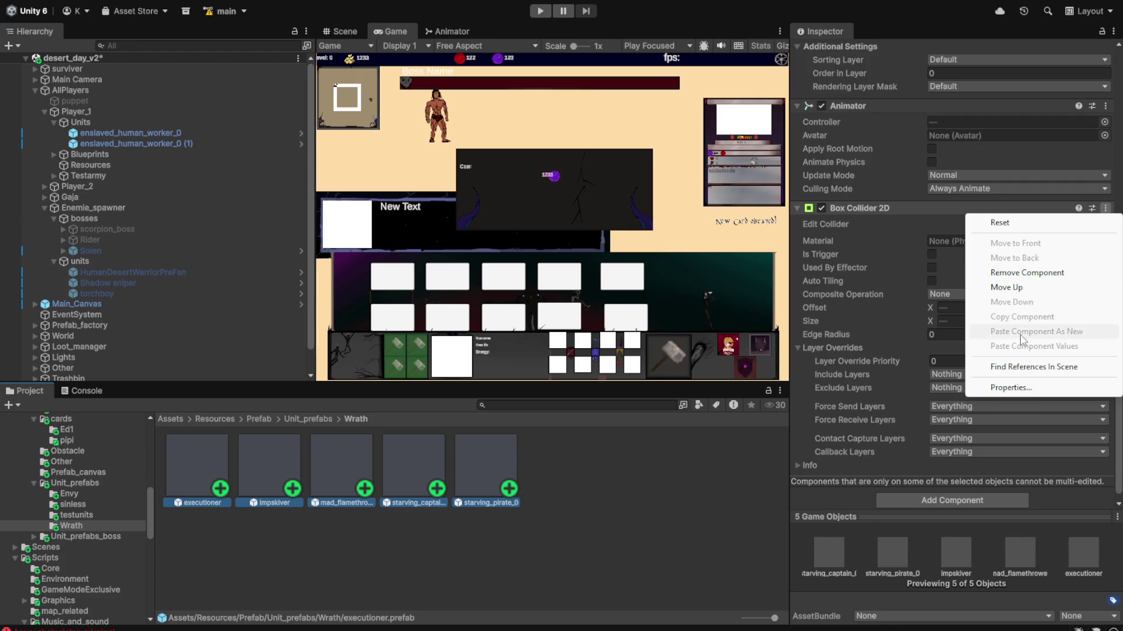
left_click(1018, 273)
- Remove the Box Collider 2D from the 12222_0 boss prefab in the lcra folder
left_click(89, 536)
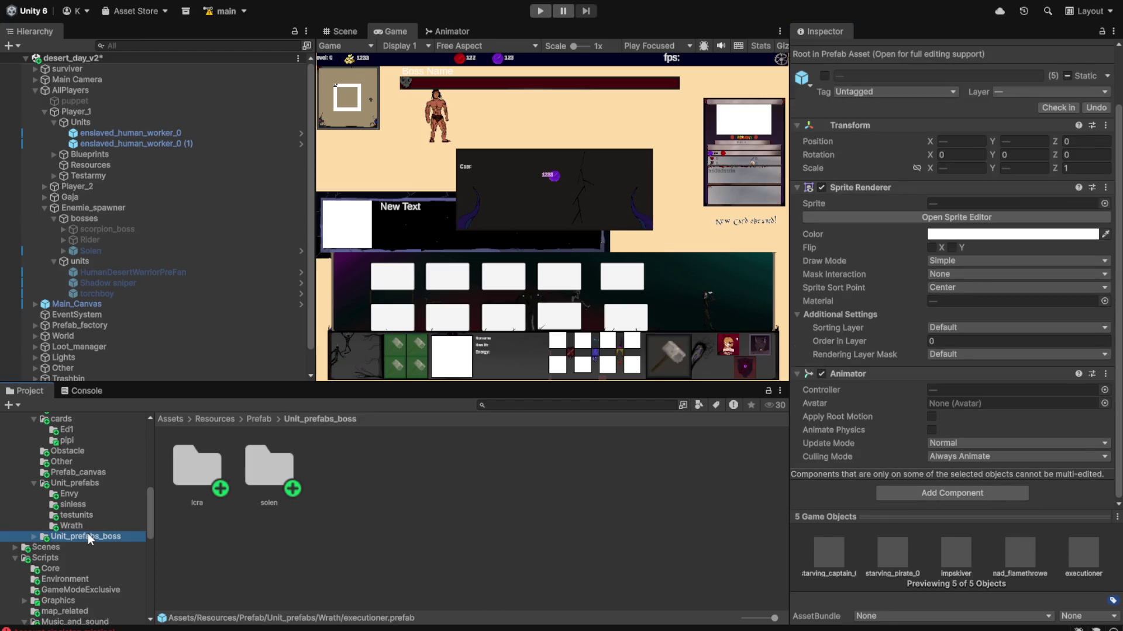
double_click(192, 479)
left_click(279, 463)
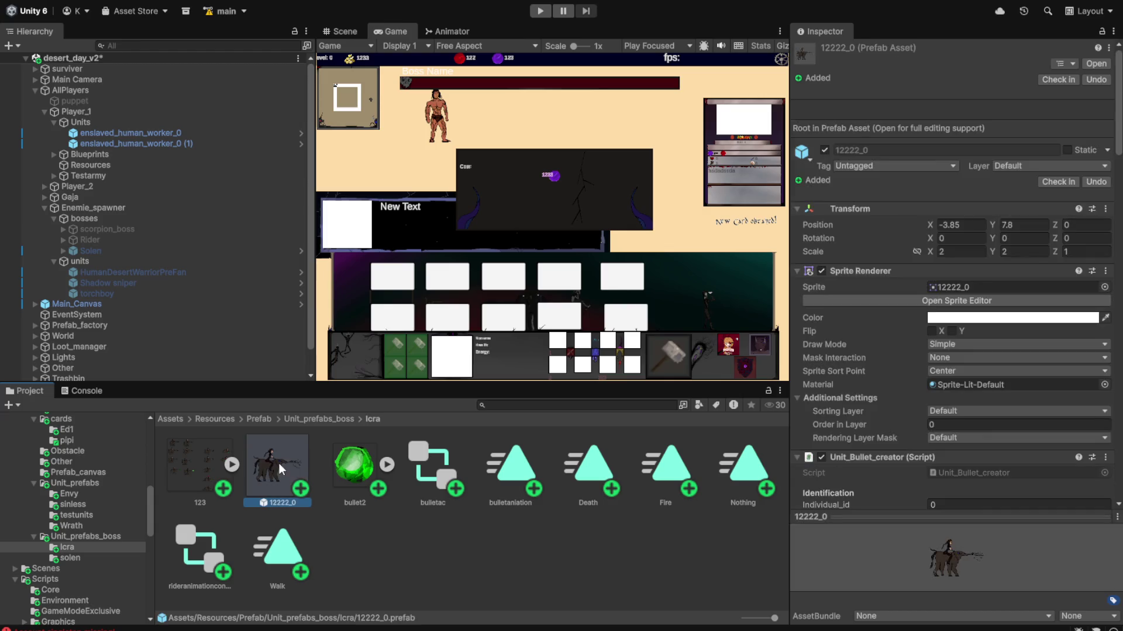
scroll(928, 306, "down", 15)
scroll(970, 292, "down", 5)
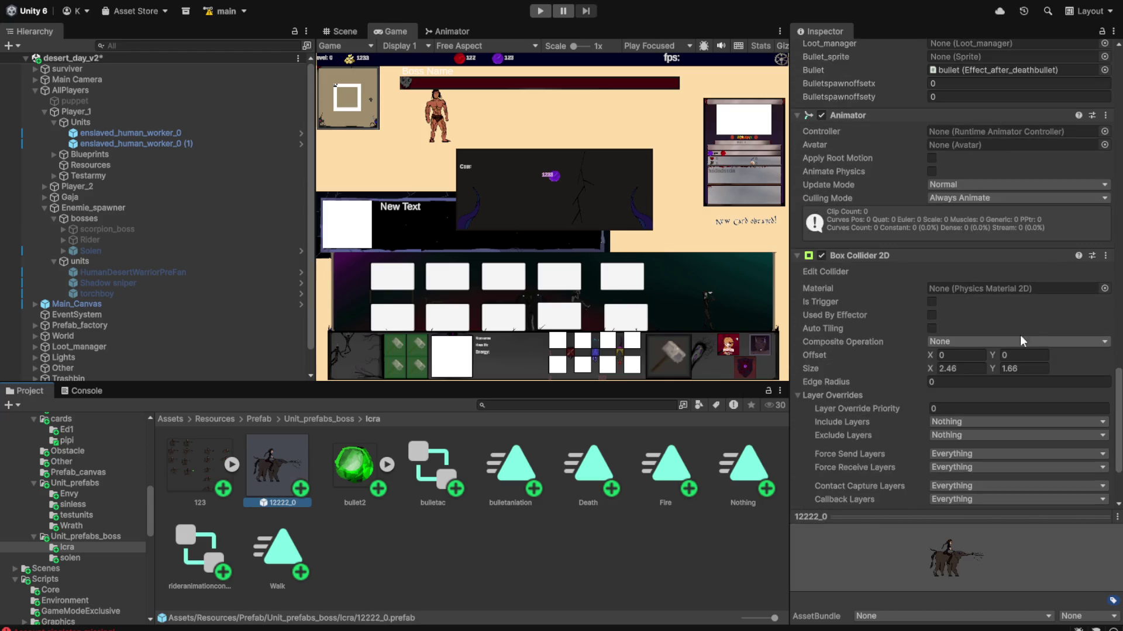
left_click(1105, 255)
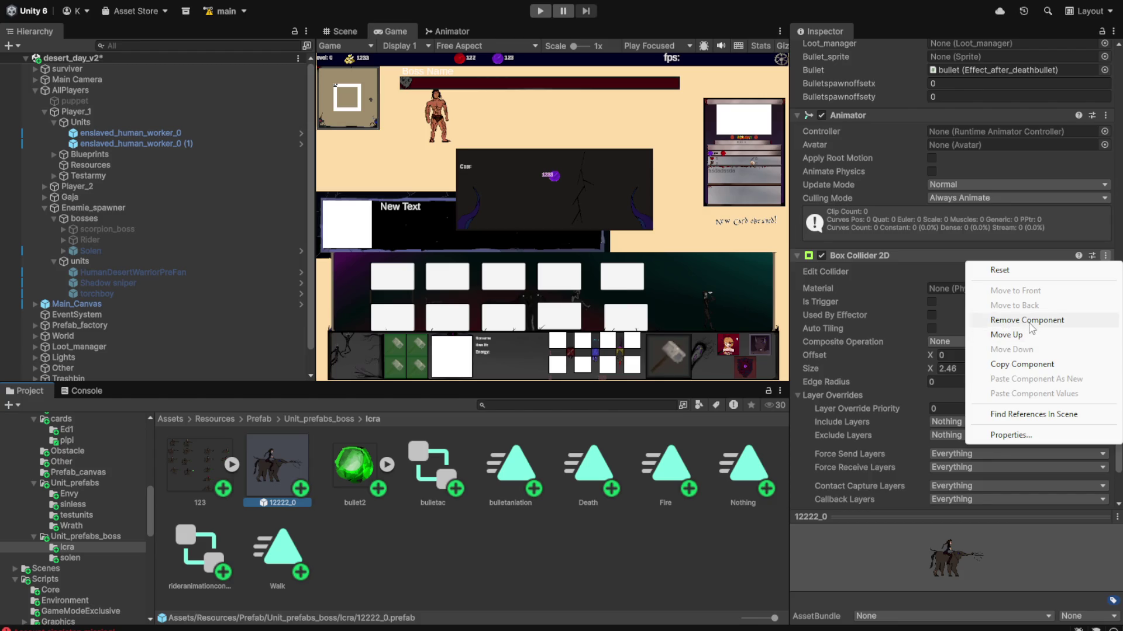
left_click(1026, 320)
- Remove the Box Collider 2D from the Solen boss prefab, keeping its Animator
left_click(92, 559)
left_click(221, 475)
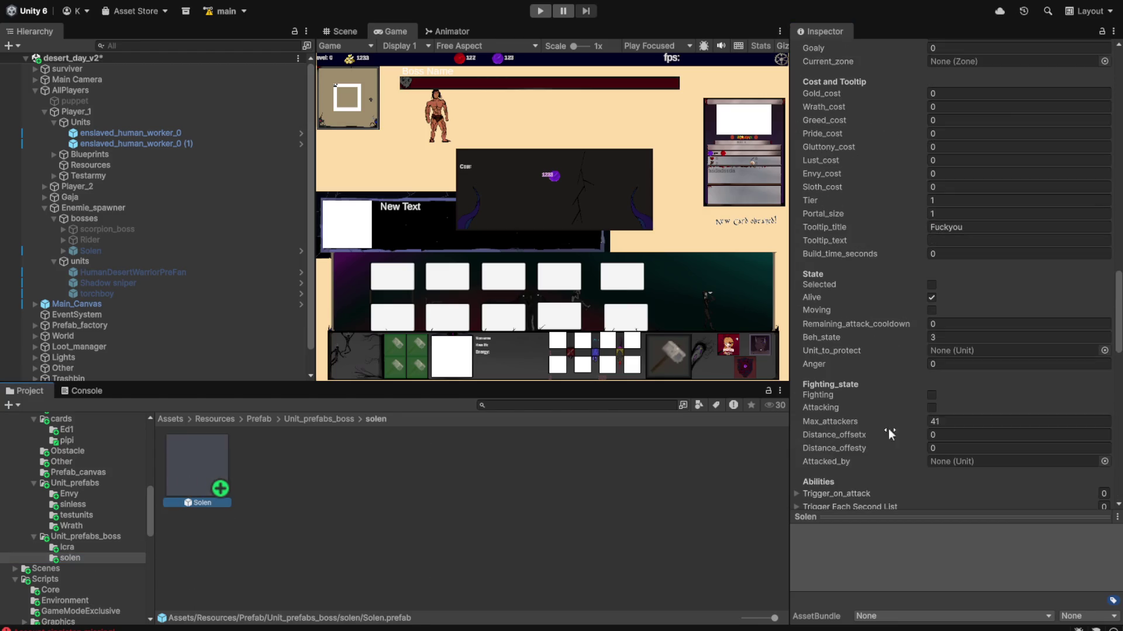
scroll(997, 356, "down", 10)
scroll(998, 355, "down", 5)
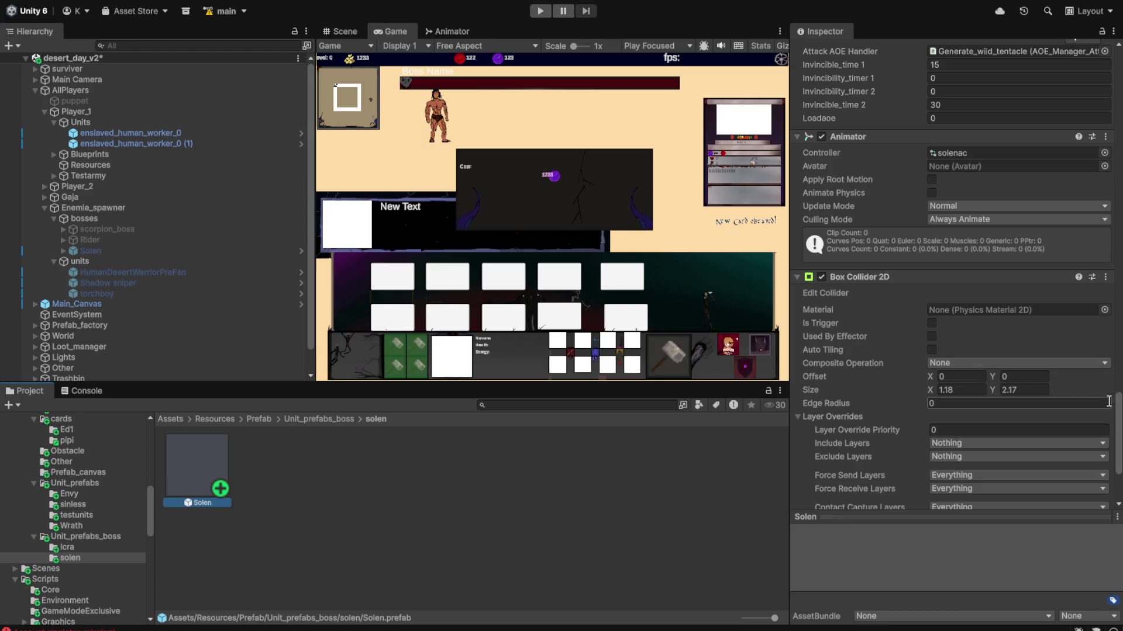
left_click(1105, 277)
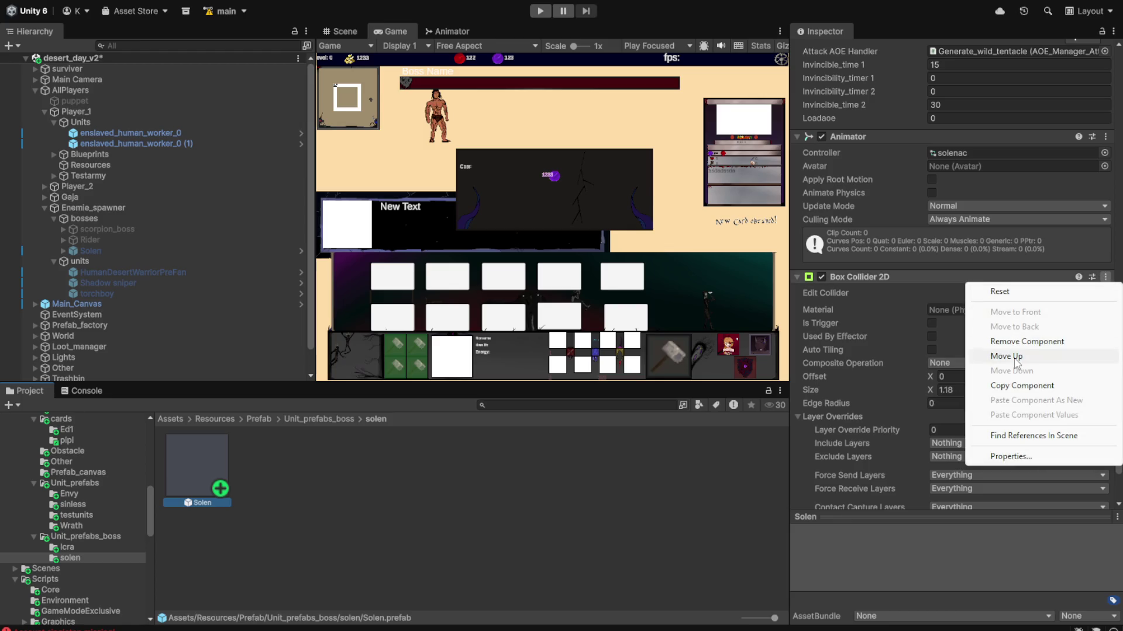
left_click(1027, 340)
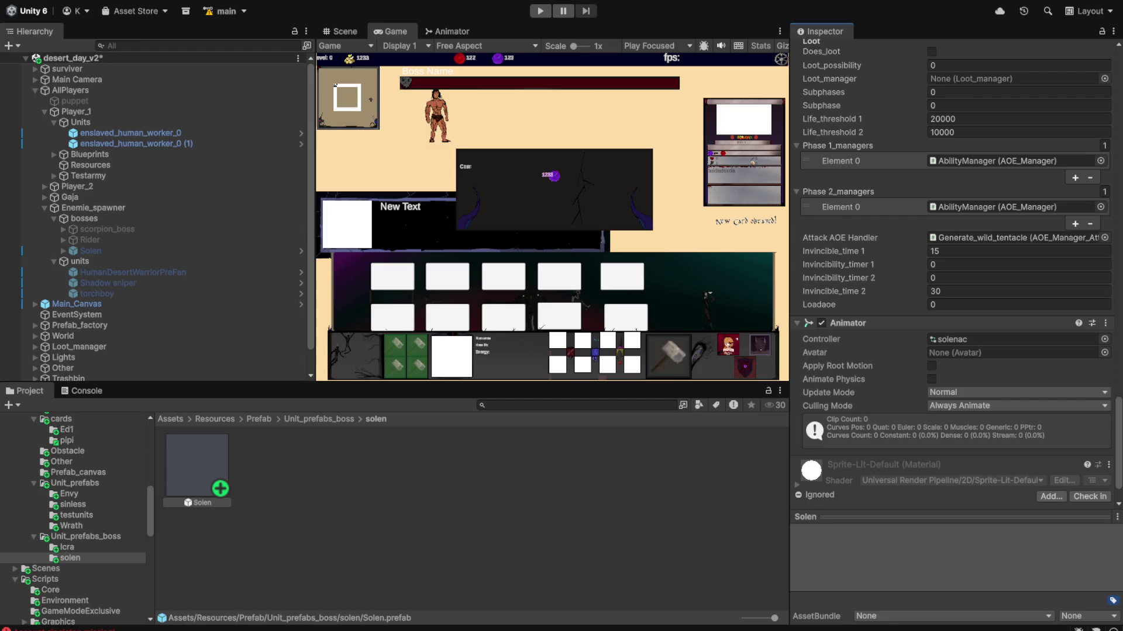
scroll(90, 590, "down", 3)
scroll(94, 584, "up", 3)
scroll(95, 584, "up", 3)
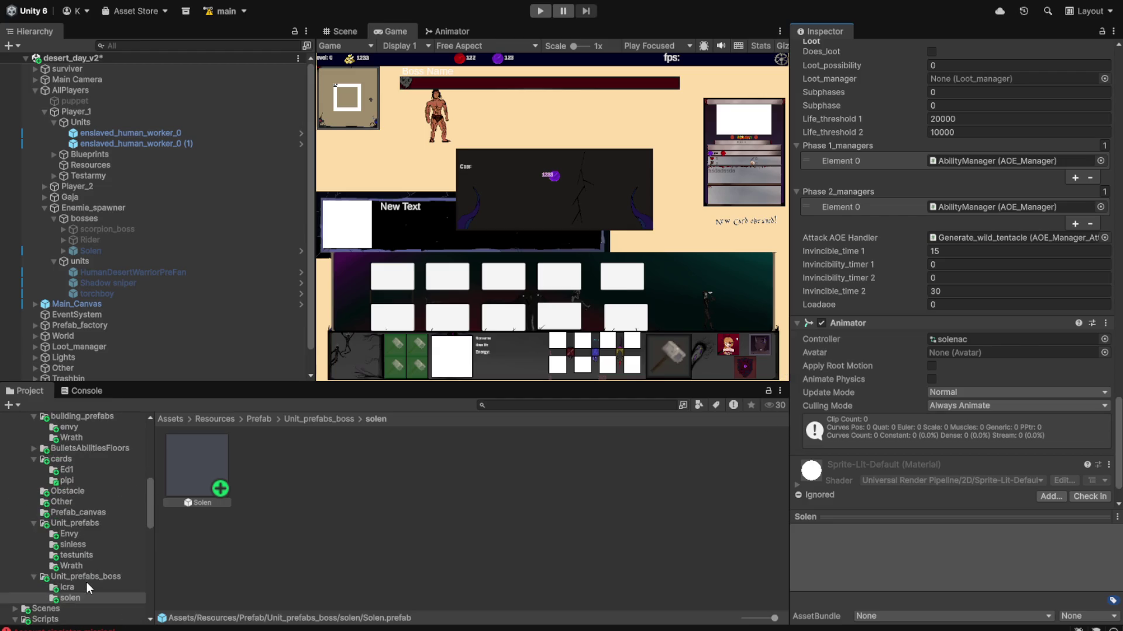
- Review the impskiver and executioner prefabs, then select all five Wrath prefabs
scroll(74, 557, "up", 6)
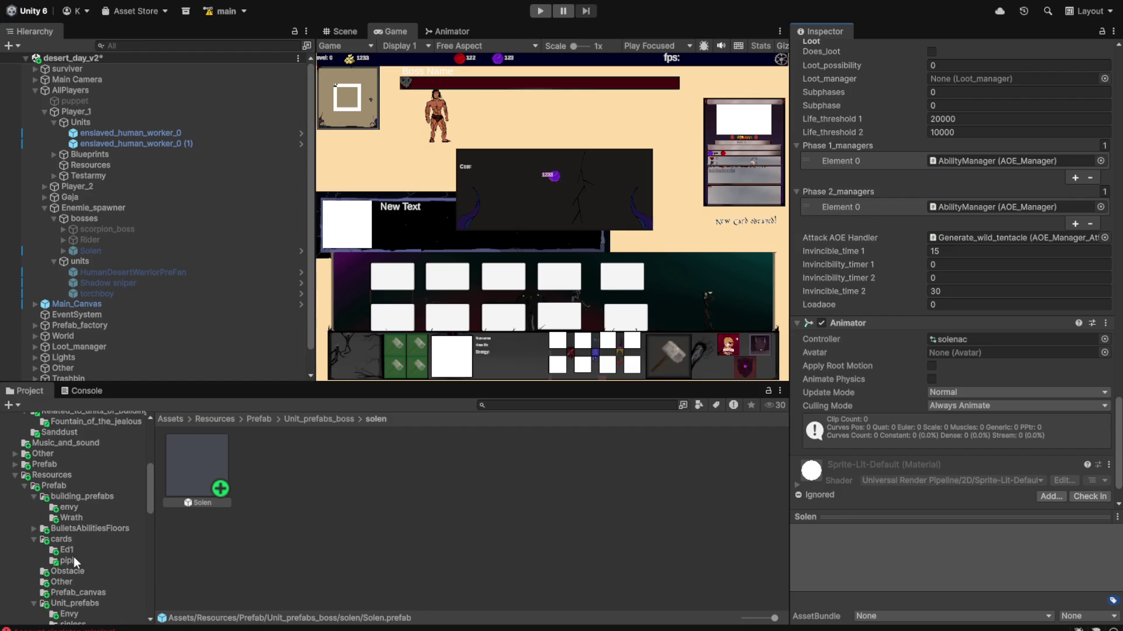
scroll(97, 518, "down", 9)
left_click(86, 516)
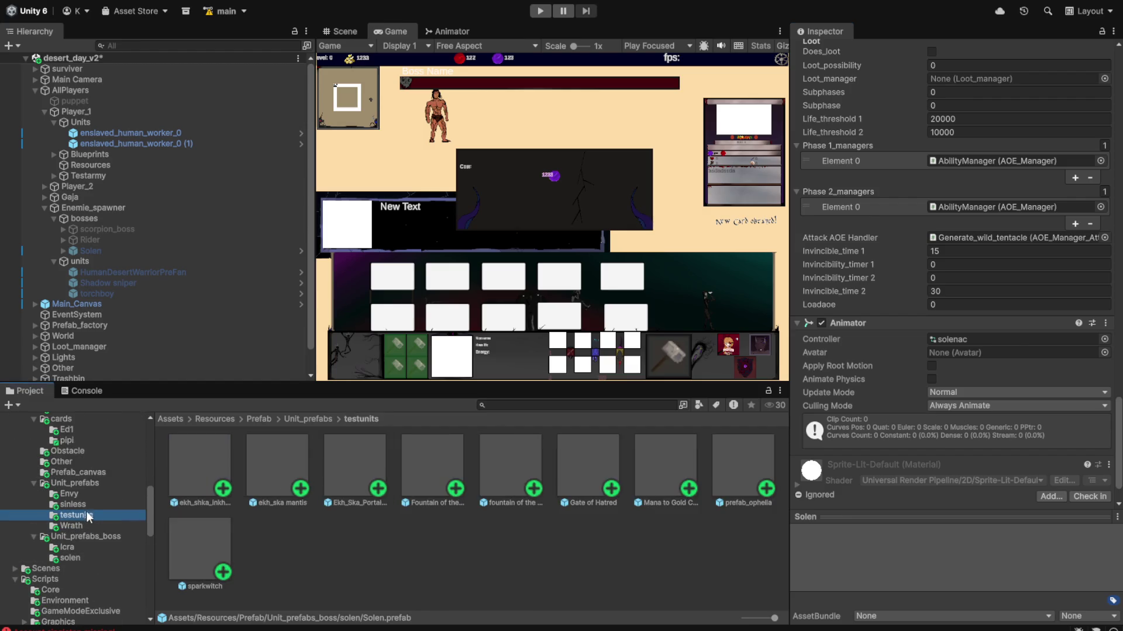
left_click(85, 526)
left_click(289, 466)
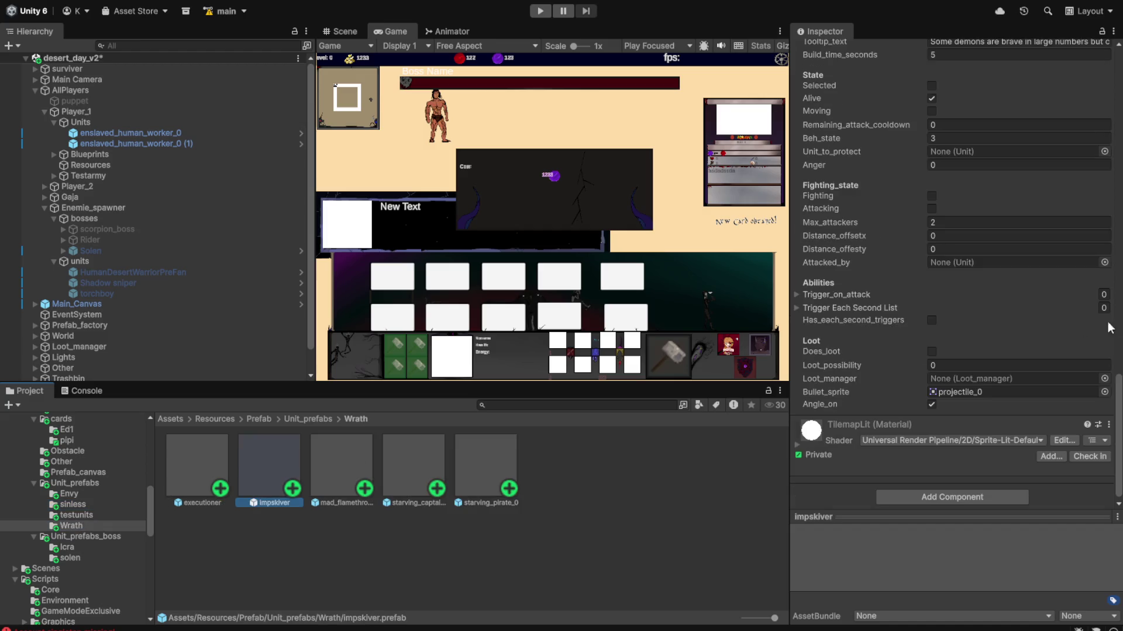
scroll(1079, 324, "down", 1)
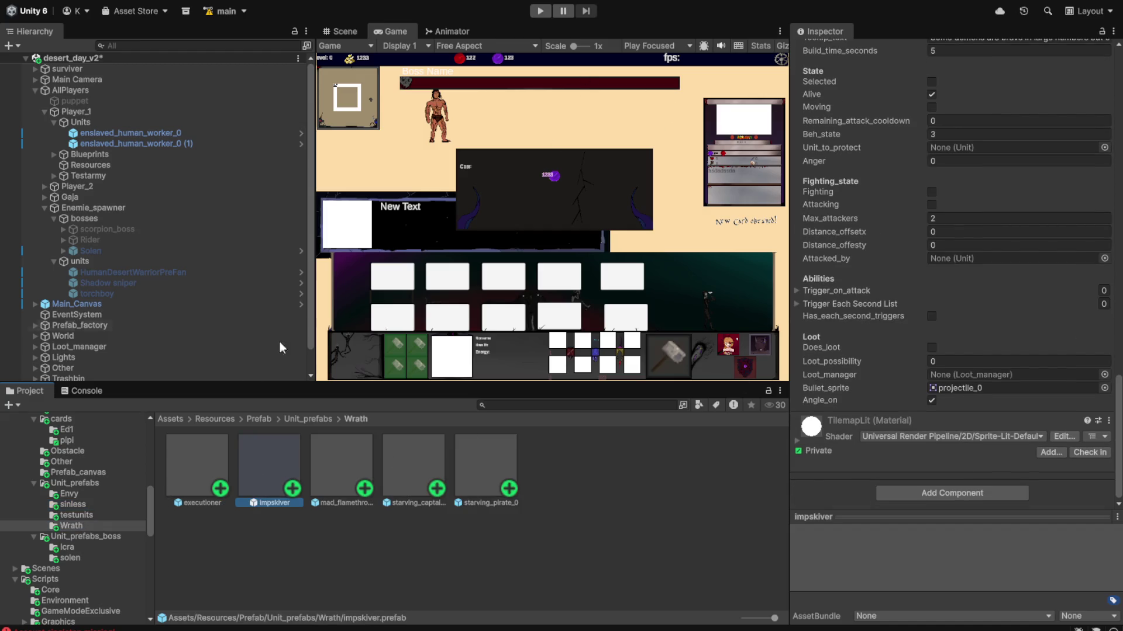
left_click(206, 469)
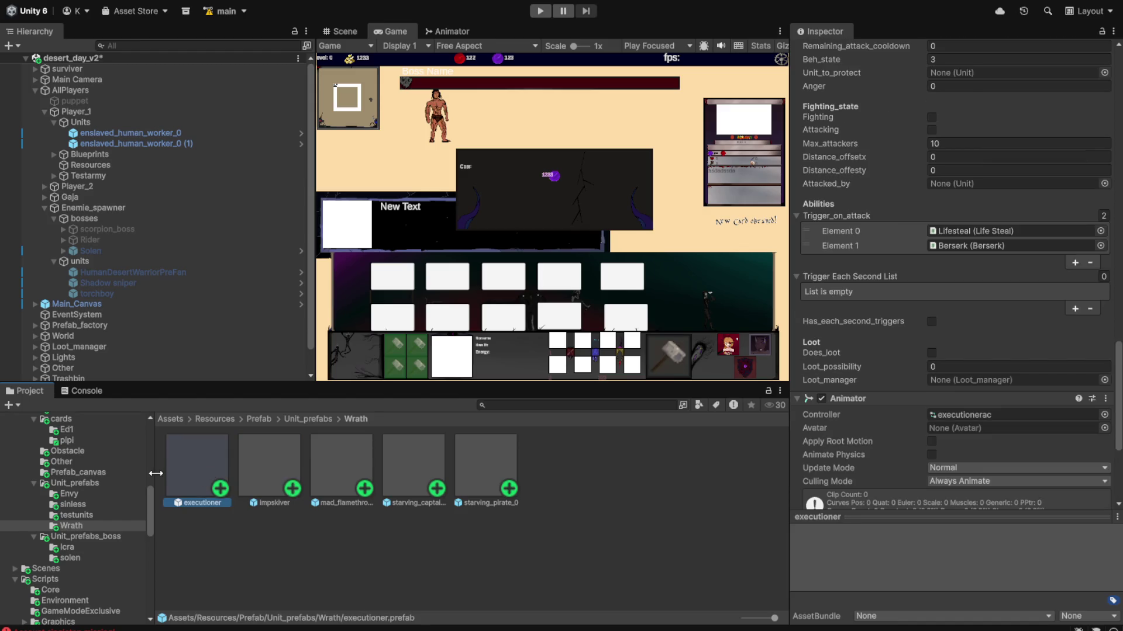
left_click(491, 468, "shift")
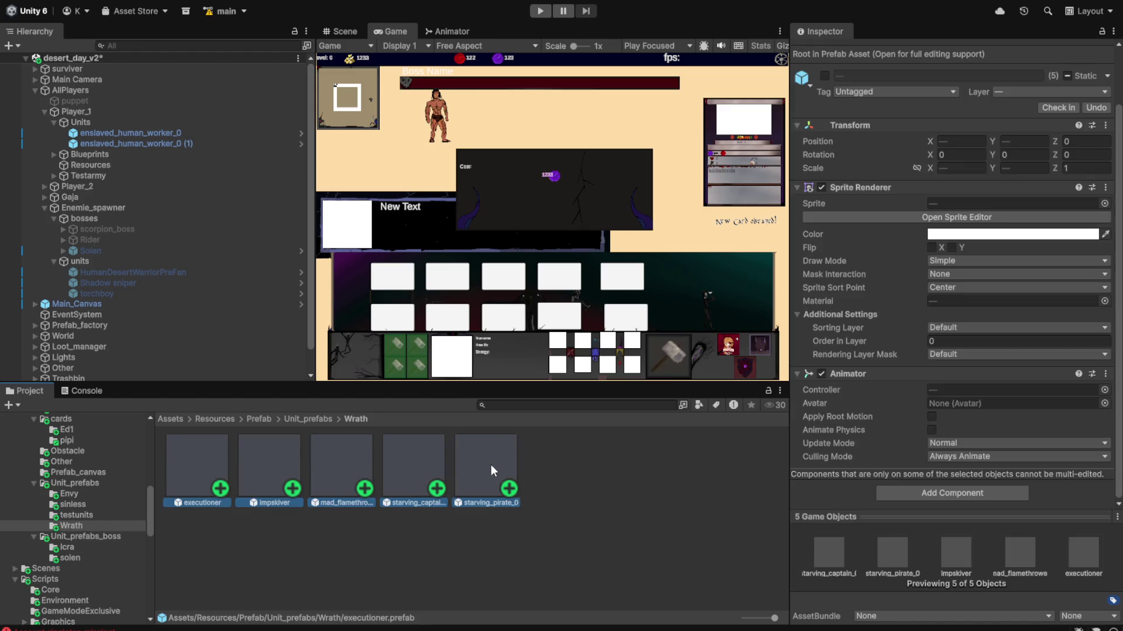
- Go back to the testunits folder and select its first prefab
scroll(1006, 393, "up", 2)
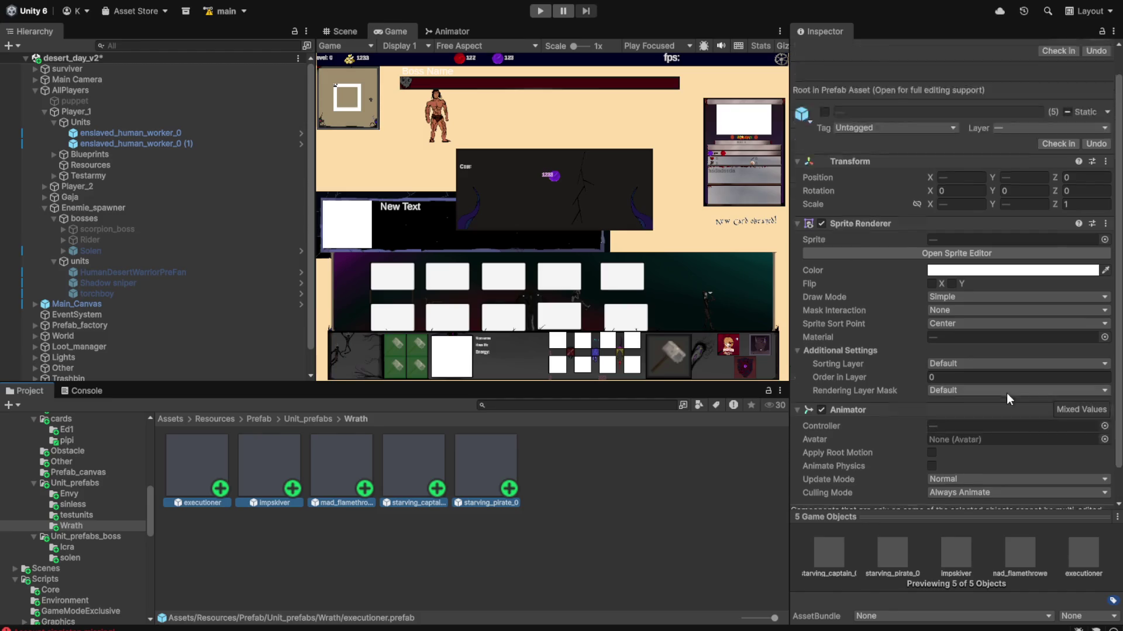
scroll(1006, 393, "up", 1)
left_click(87, 517)
left_click(195, 486)
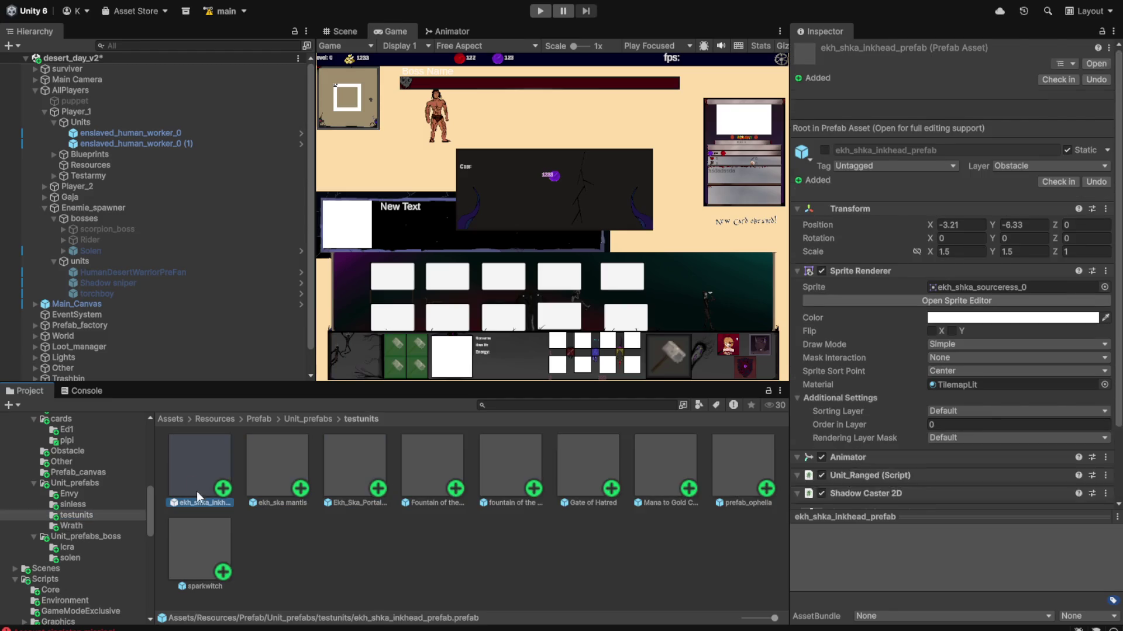
left_click(206, 557, "shift")
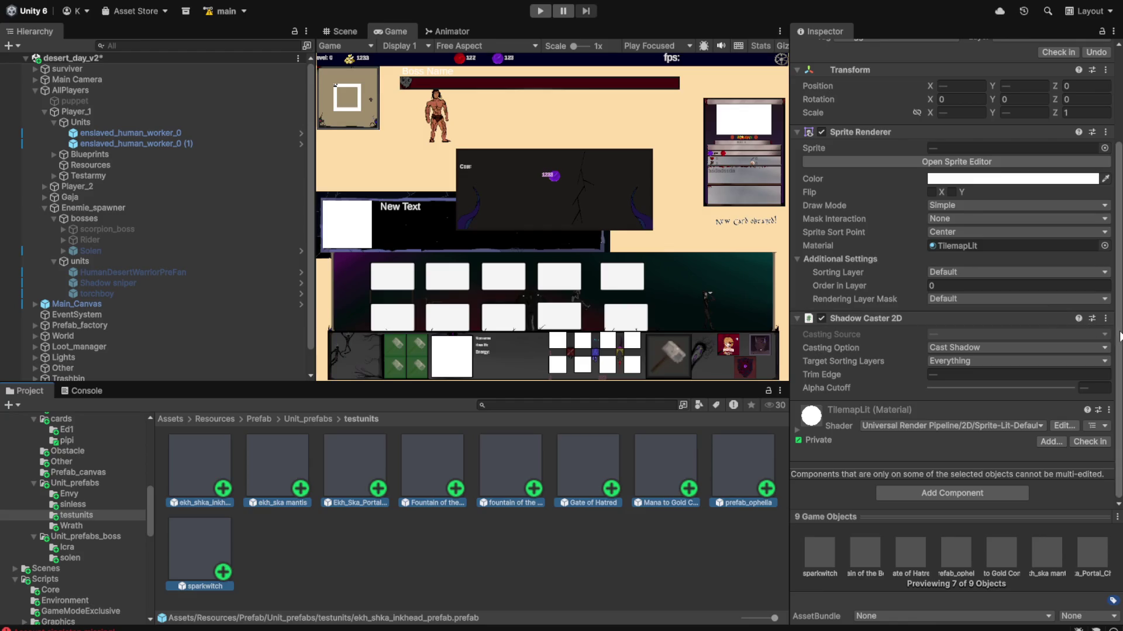
left_click(1105, 318)
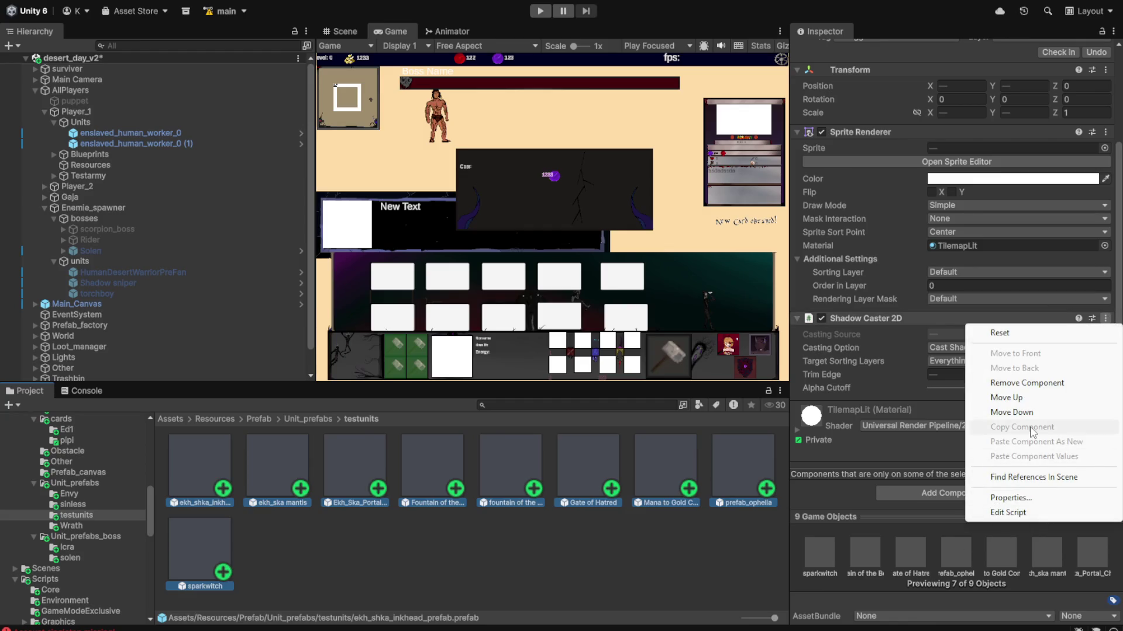
left_click(300, 580)
left_click(279, 479)
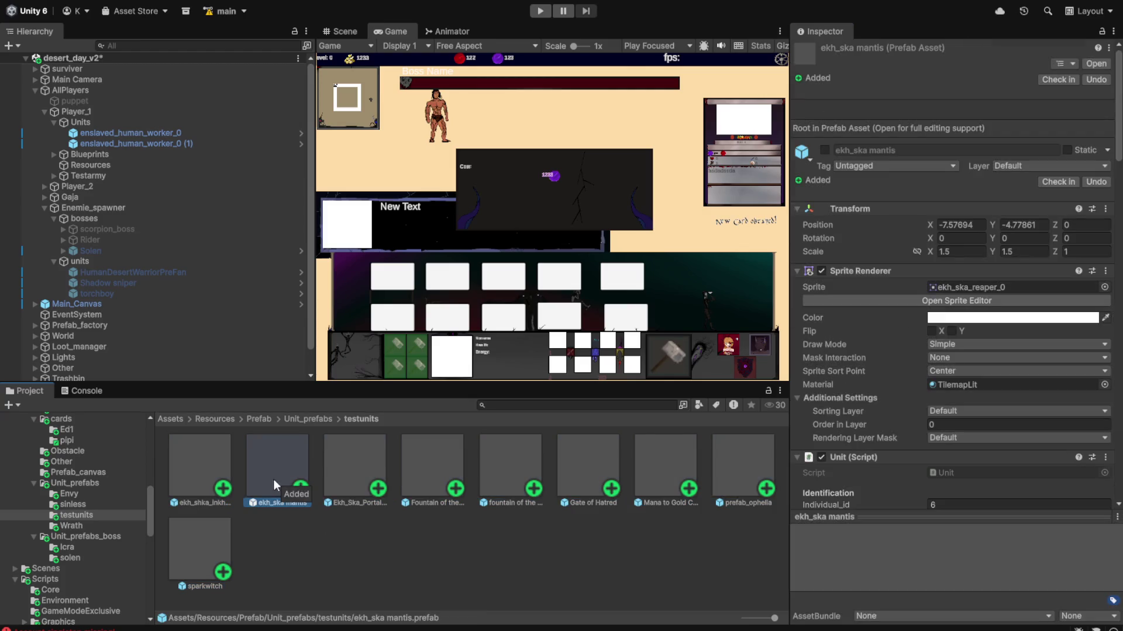
left_click(212, 472, "ctrl")
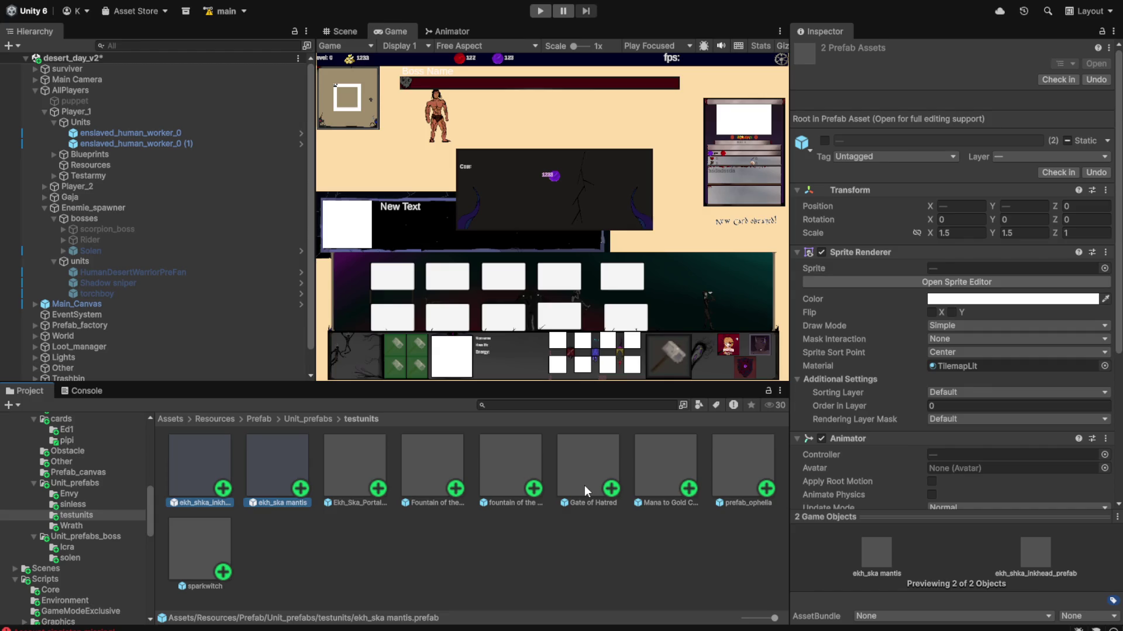
left_click(584, 485)
left_click(218, 493)
left_click(213, 549, "shift")
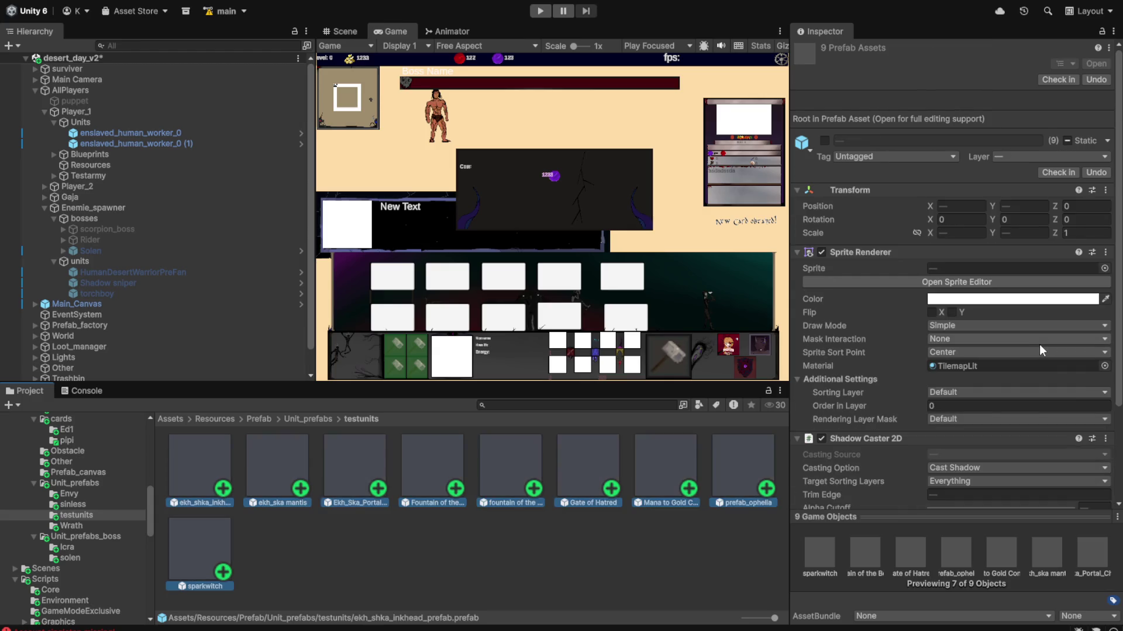
scroll(1029, 350, "down", 3)
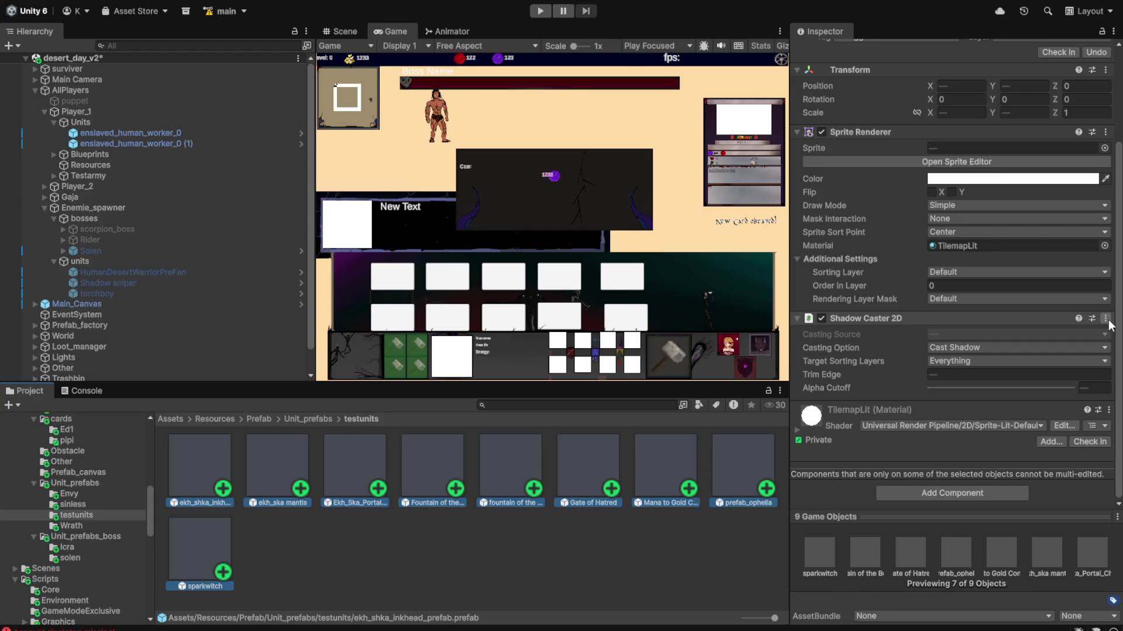
left_click(977, 346)
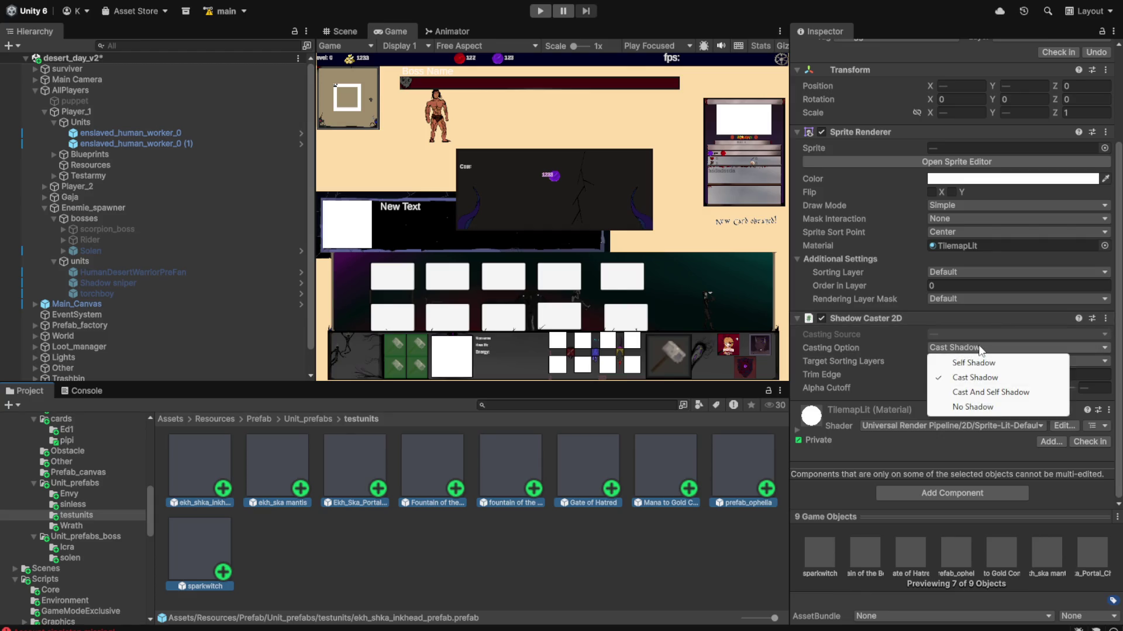
left_click(653, 521)
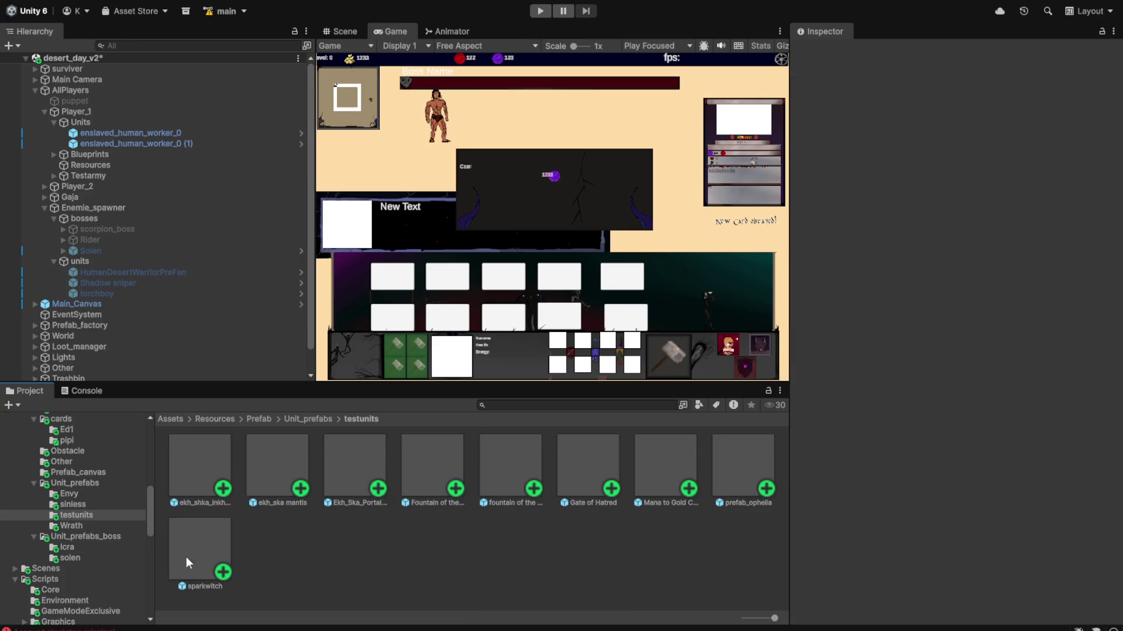
left_click(186, 560)
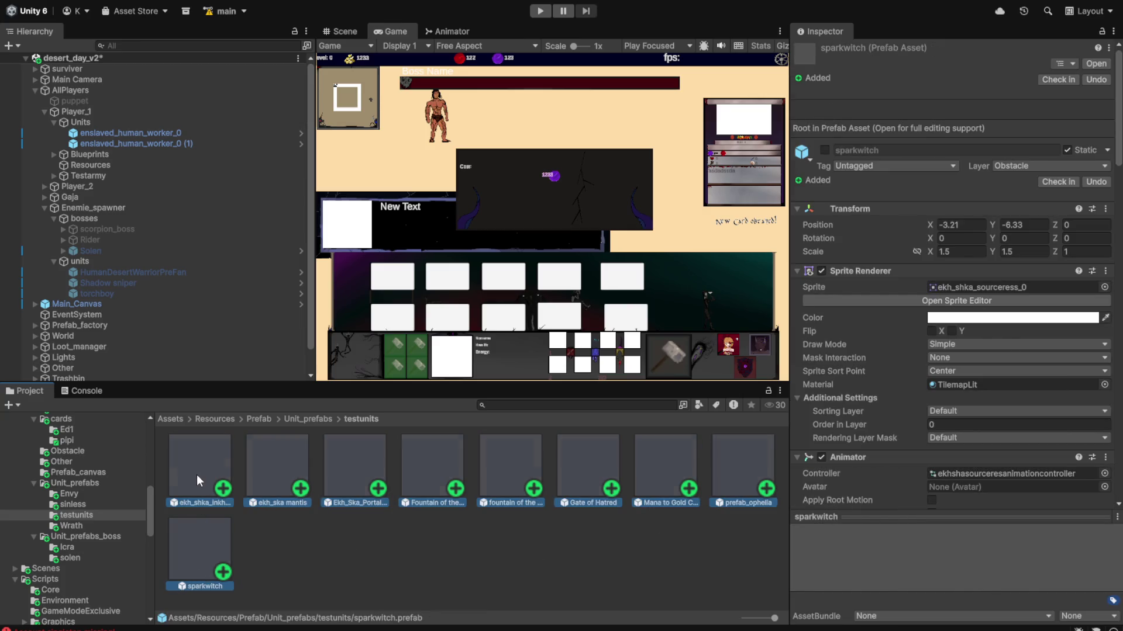
left_click(197, 475, "shift")
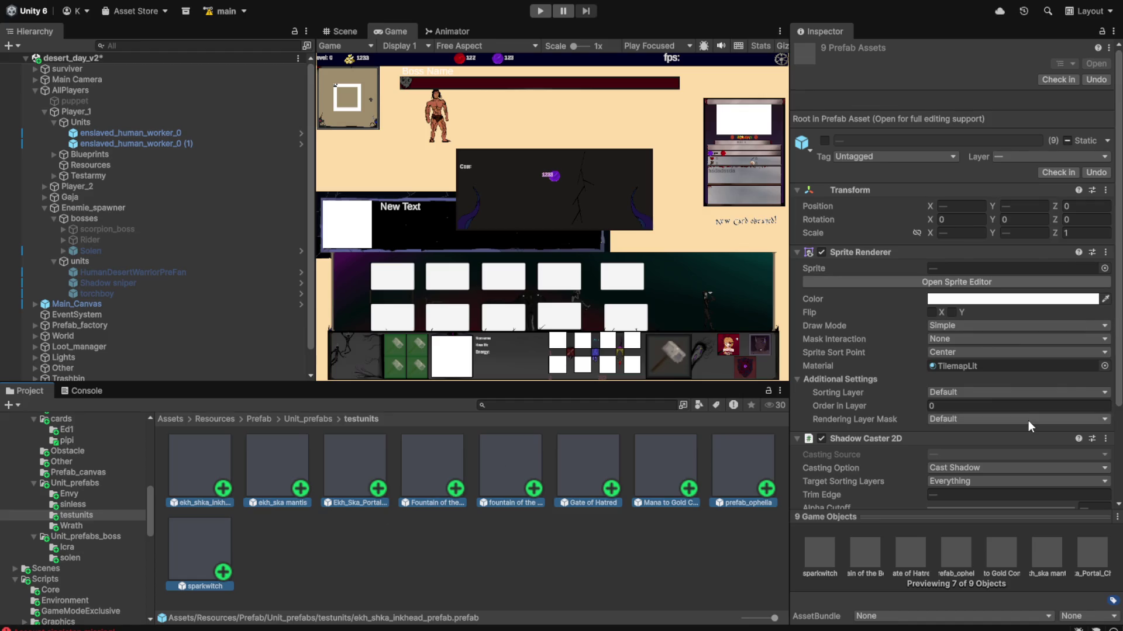
scroll(1029, 422, "down", 5)
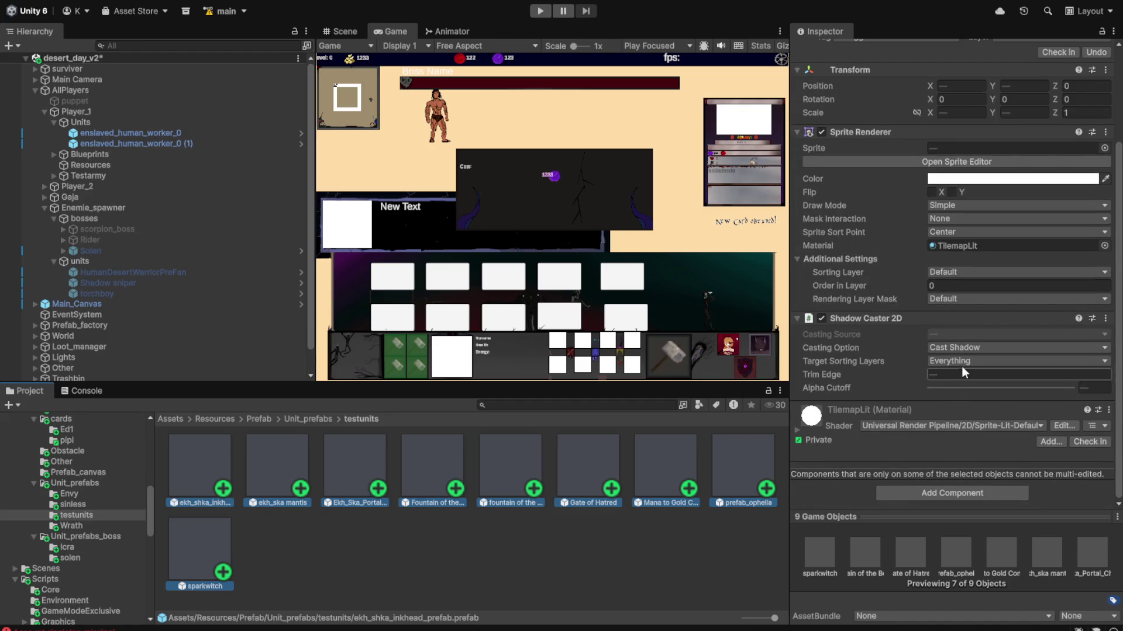
left_click(994, 361)
left_click(898, 398)
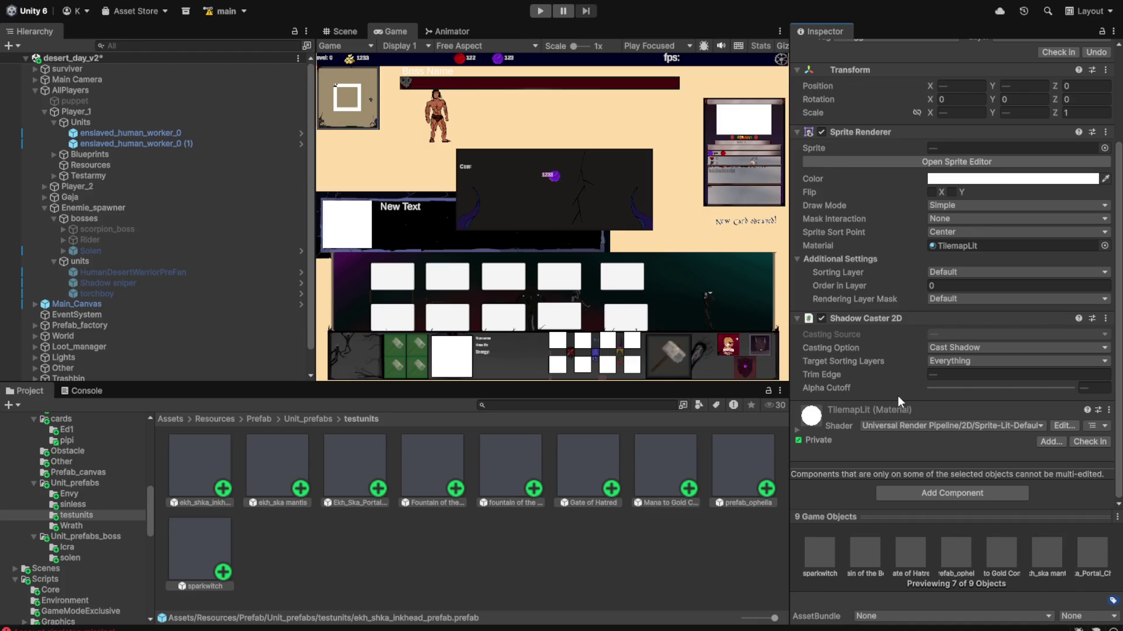
left_click(438, 531)
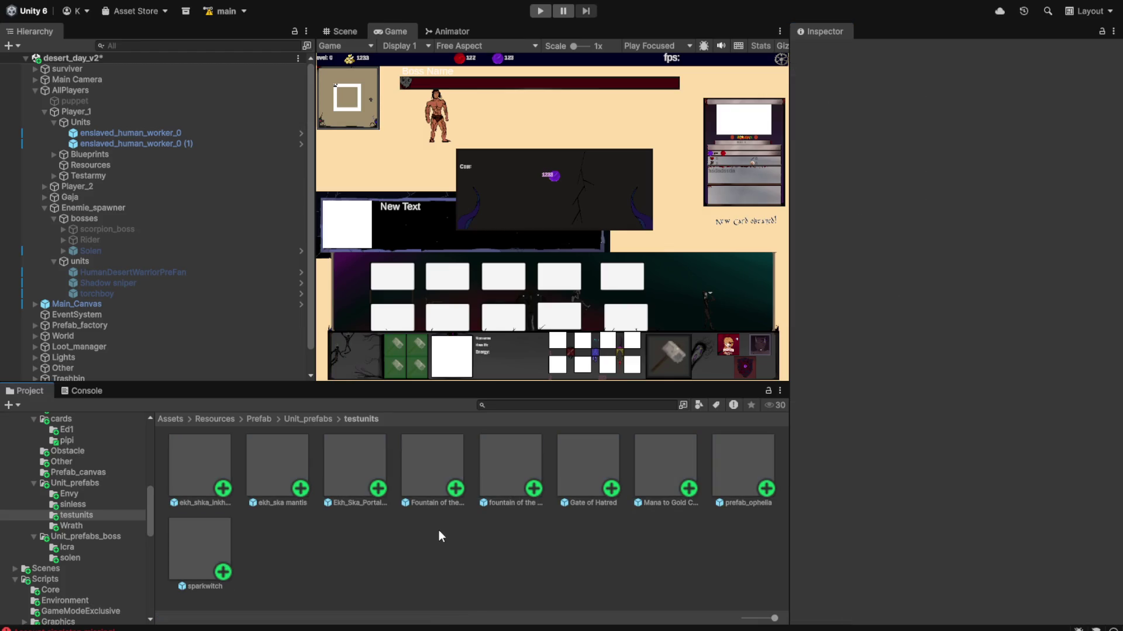
- Disable Shadow Caster 2D on mantis, inkhead, sparkwitch and prefab_ophelia, then select sinless's Forsaken Rebel
left_click(274, 470)
left_click(214, 475, "ctrl")
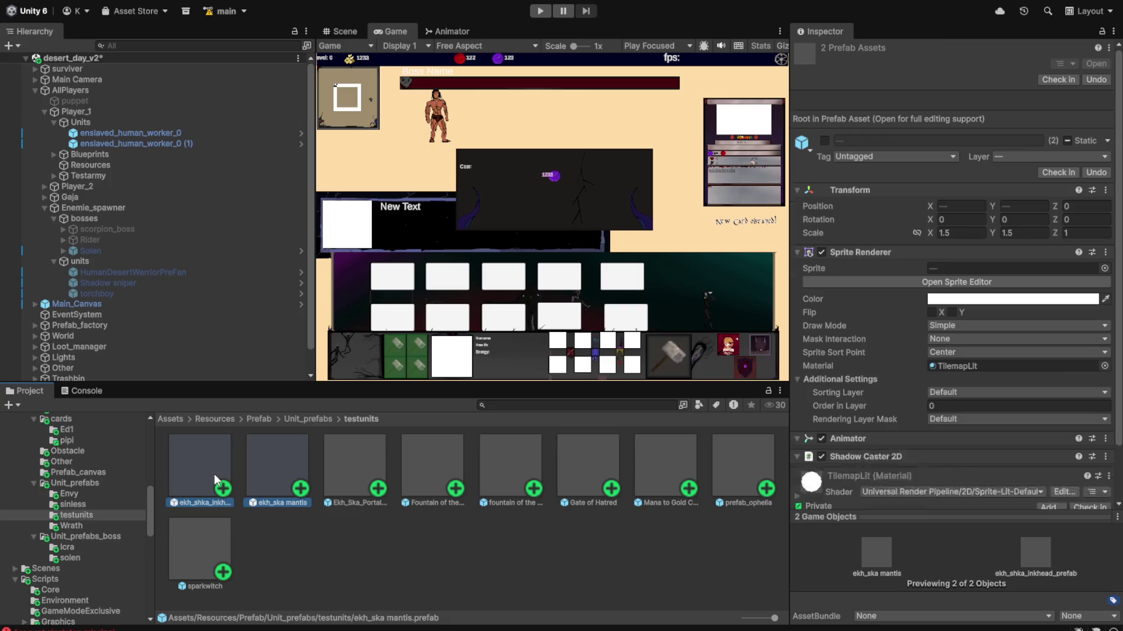
left_click(219, 553, "ctrl")
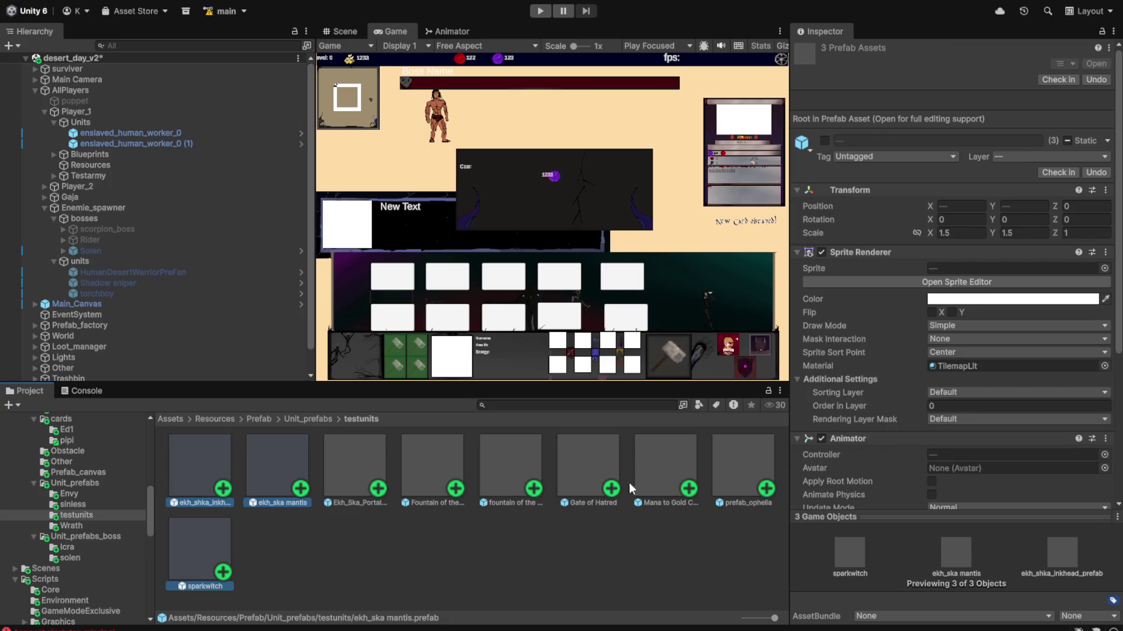
left_click(738, 475, "ctrl")
scroll(906, 442, "down", 5)
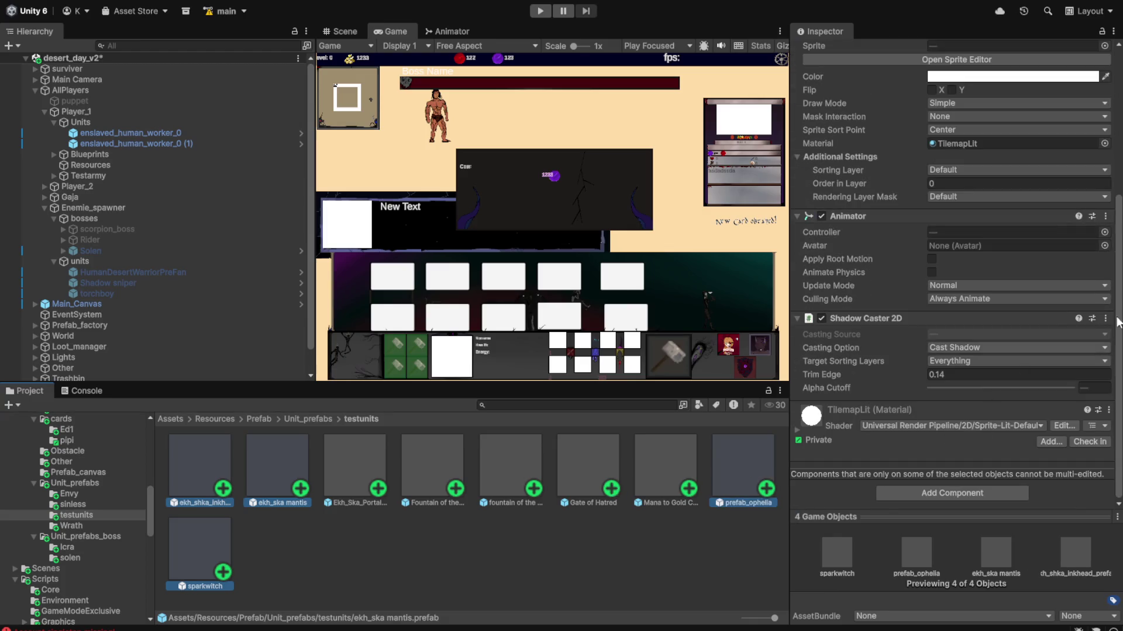
left_click(821, 318)
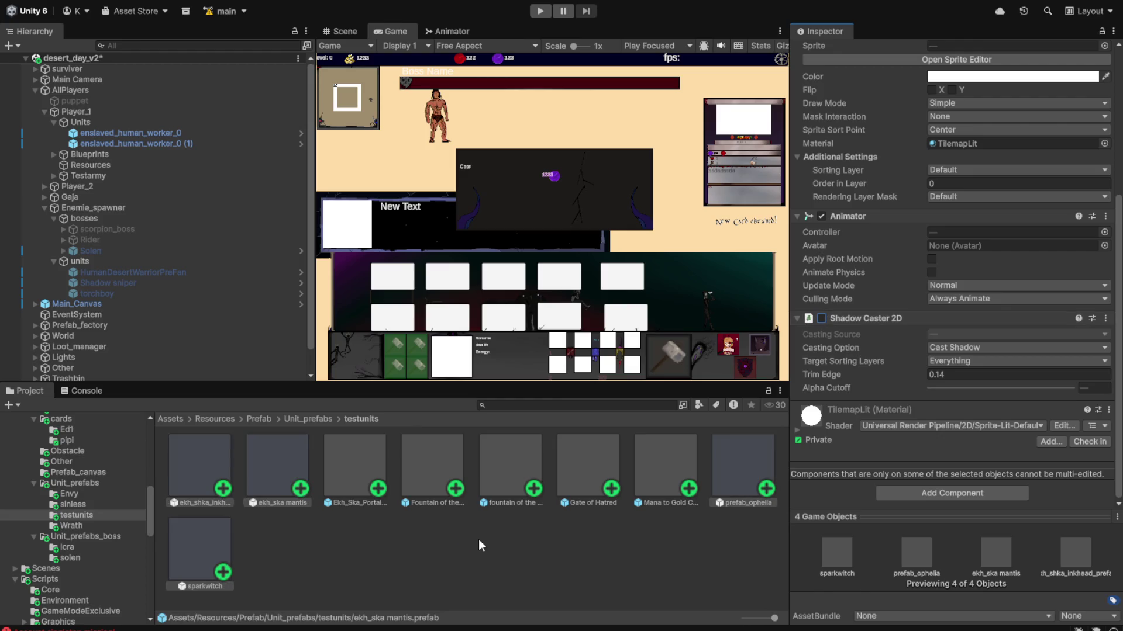
left_click(75, 504)
left_click(190, 486)
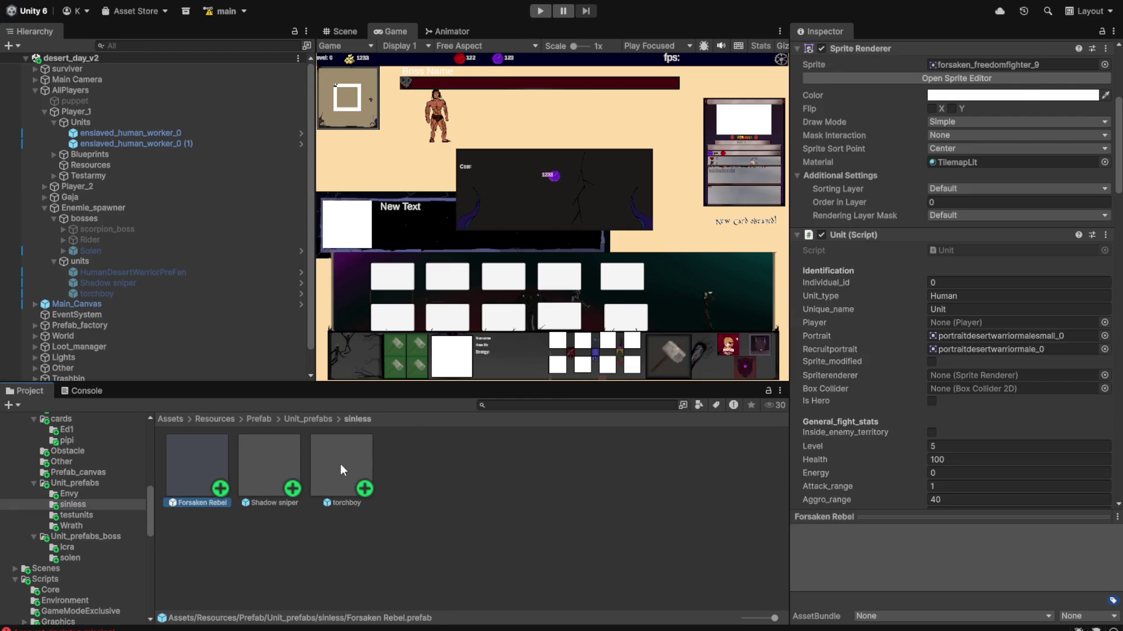
- Remove the Box Collider 2D from Forsaken Rebel, torchboy and Shadow sniper together
left_click(341, 464, "ctrl")
left_click(235, 484, "ctrl")
scroll(987, 375, "down", 5)
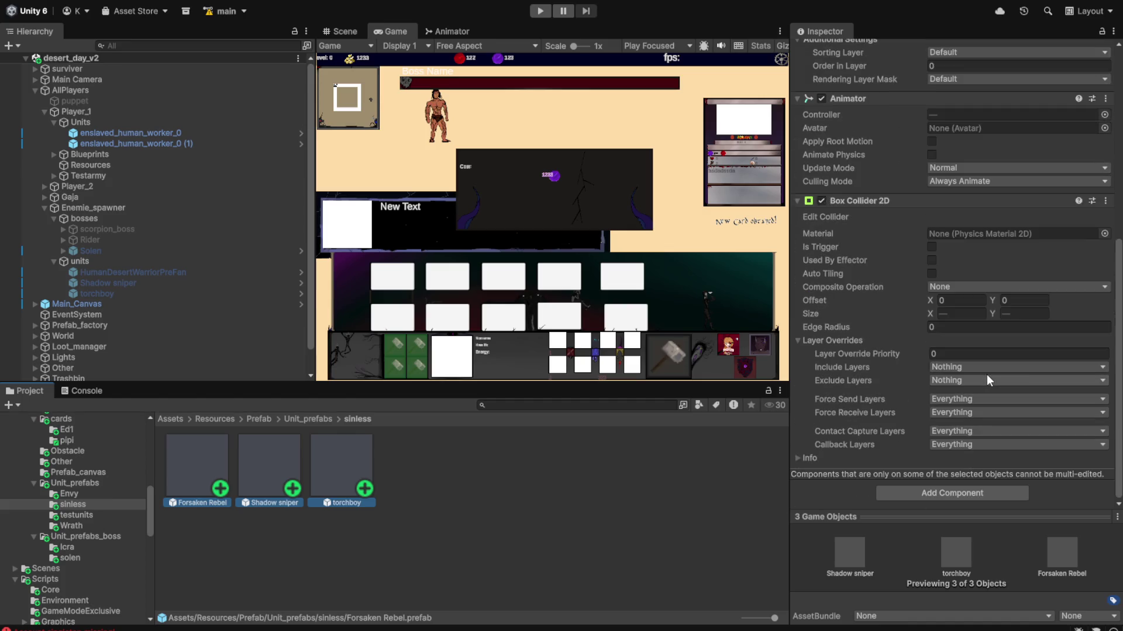
left_click(1105, 200)
left_click(1011, 268)
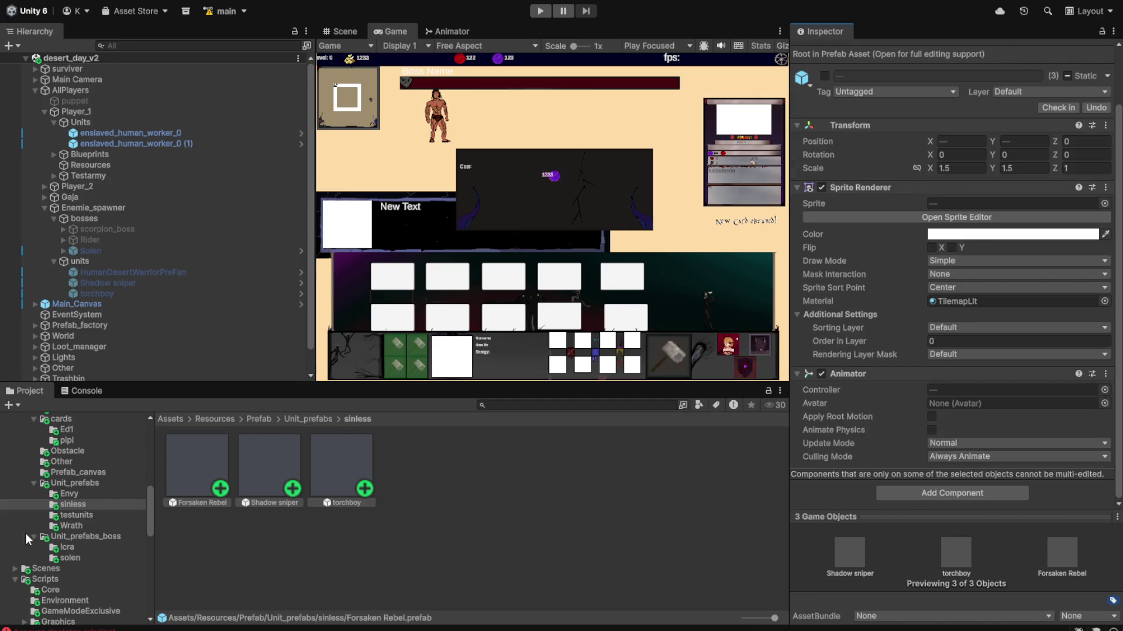
- Browse the Envy prefabs, inspecting bloodjinn, eye_prefab and venom_junkie (health 50)
left_click(73, 494)
left_click(178, 488)
left_click(201, 546, "shift")
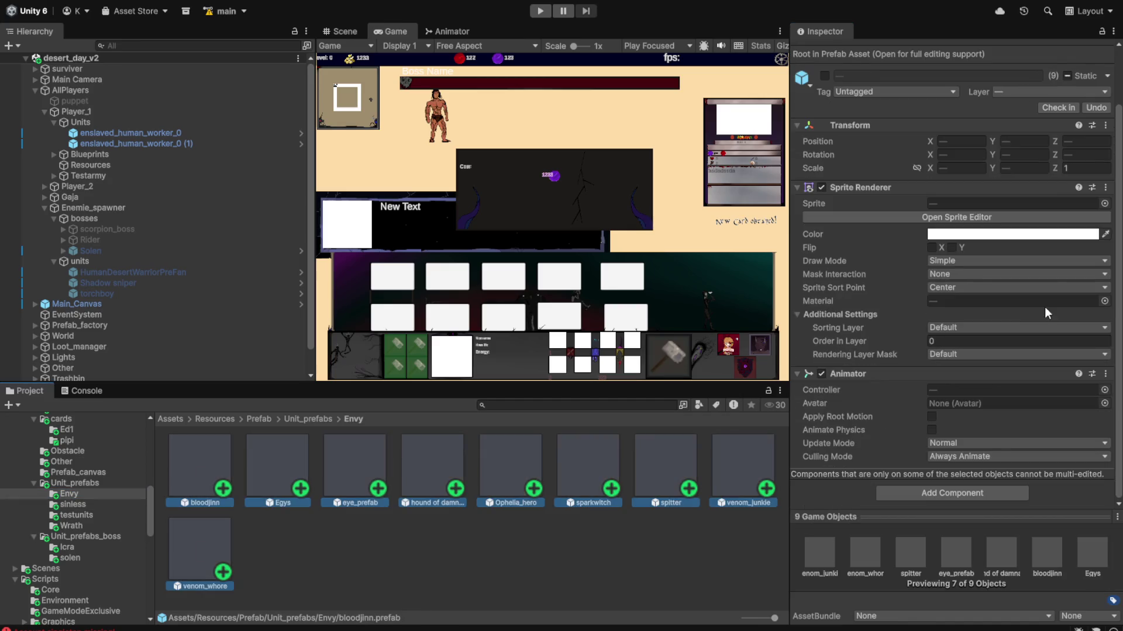
left_click(605, 550)
left_click(216, 491)
left_click(355, 468)
scroll(935, 423, "down", 10)
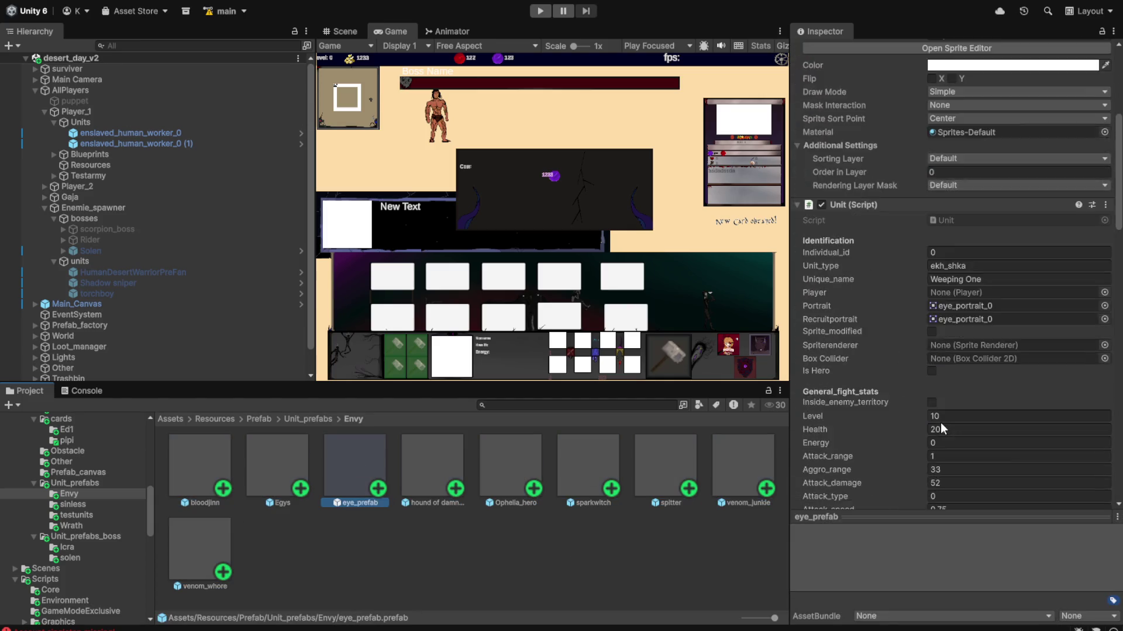
scroll(932, 427, "down", 10)
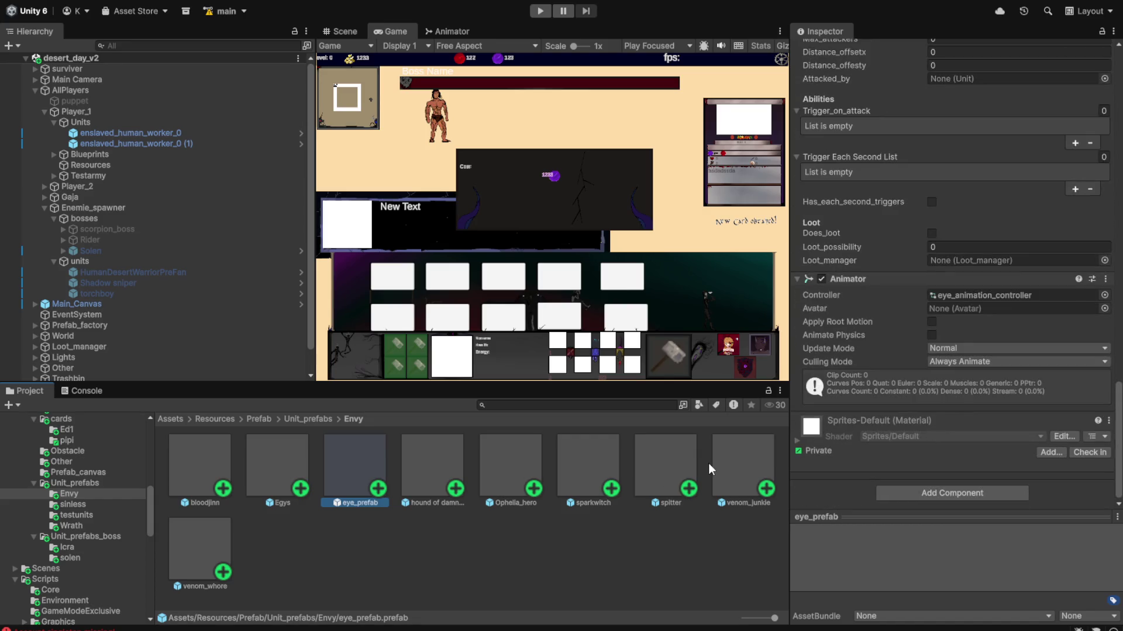
left_click(707, 463)
left_click(741, 472)
scroll(1080, 352, "down", 10)
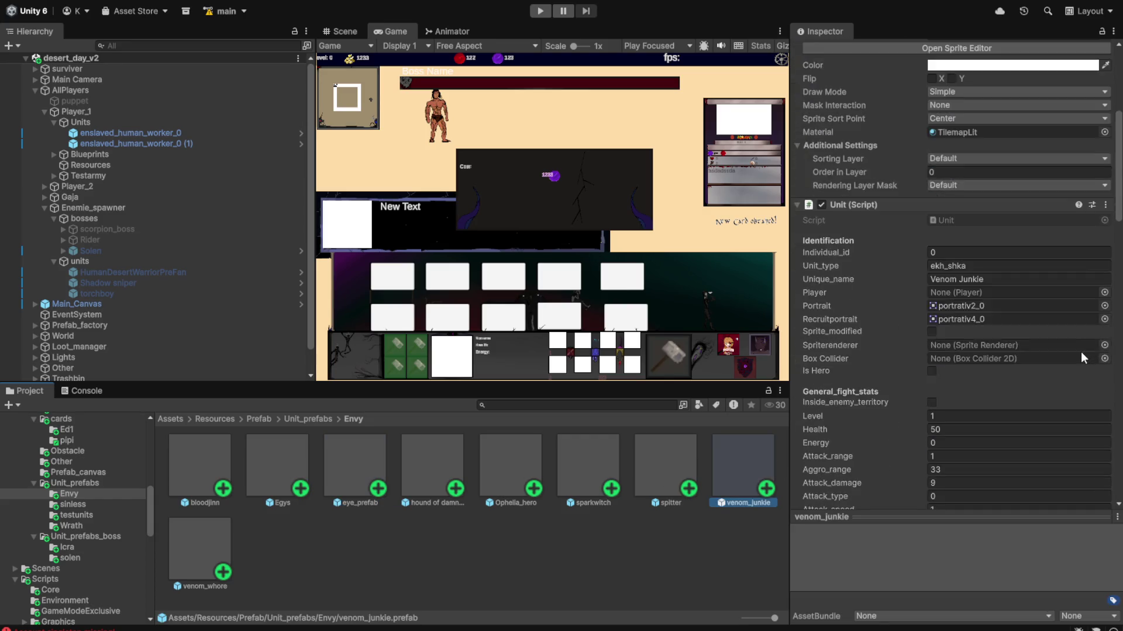
- Disable shadow casting on the spitter and venom_whore prefabs
left_click_drag(1118, 245, 1120, 554)
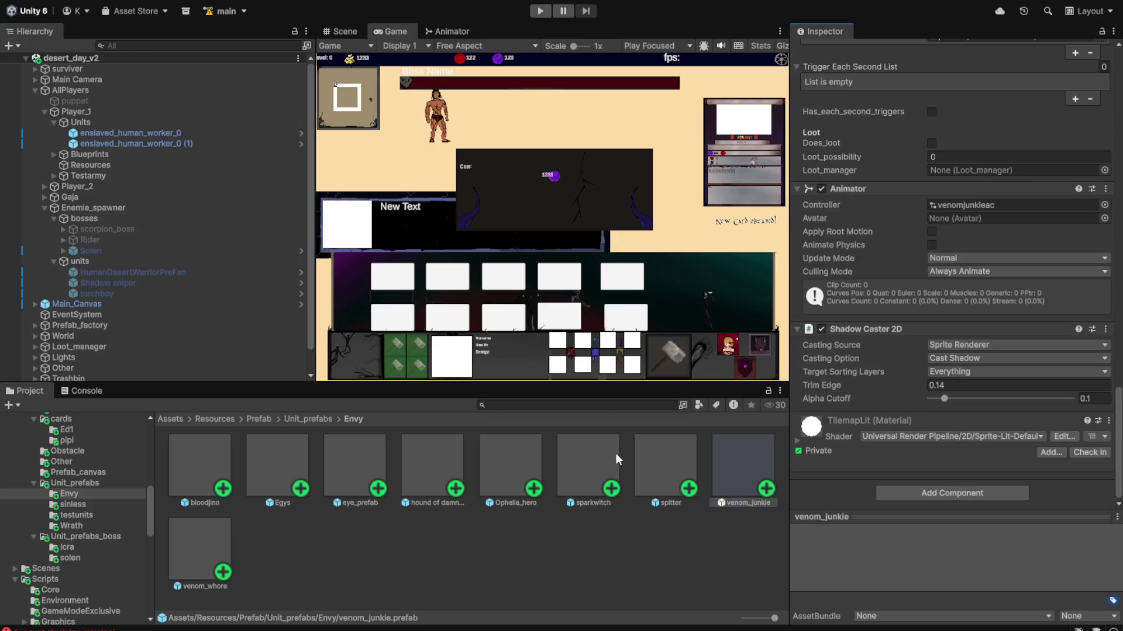
left_click(815, 332)
left_click(661, 458)
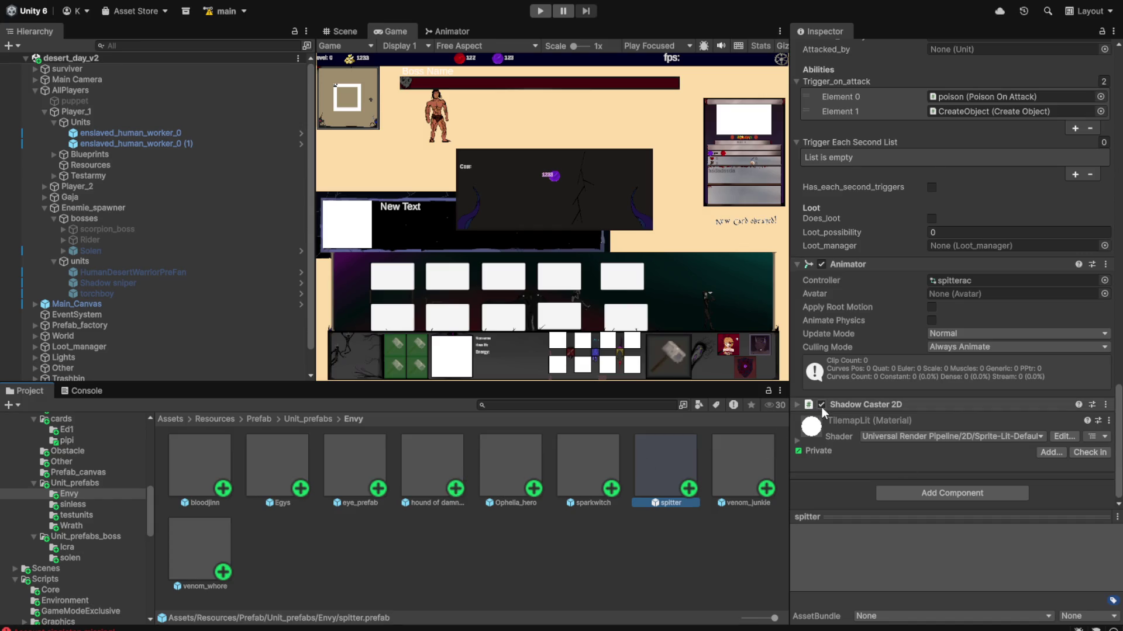
left_click(822, 408)
left_click(614, 467)
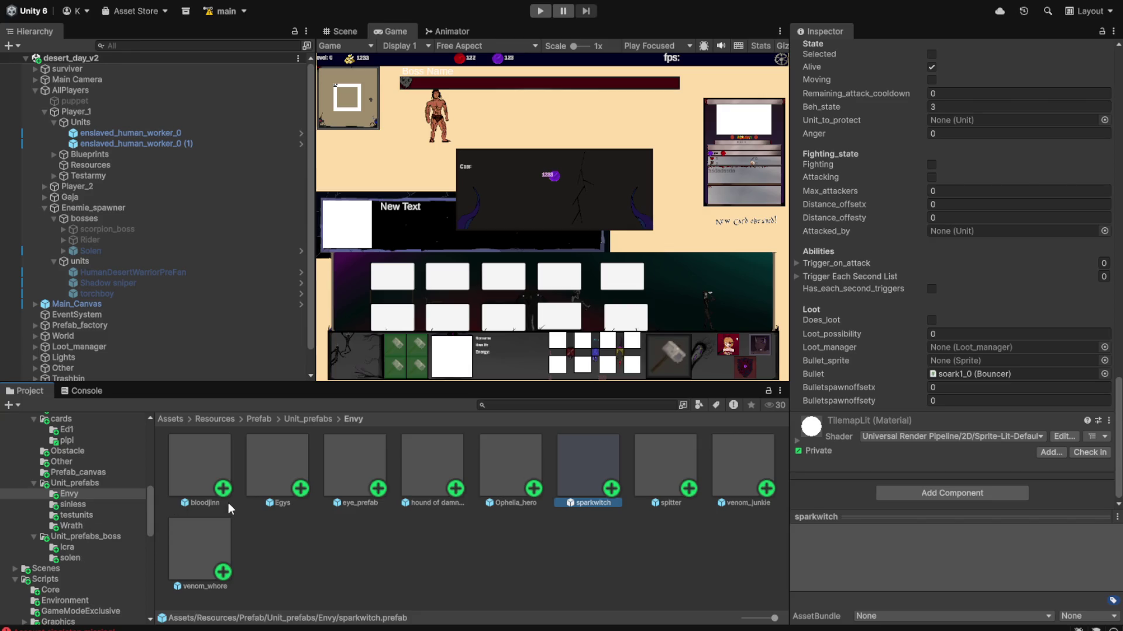
left_click(200, 571)
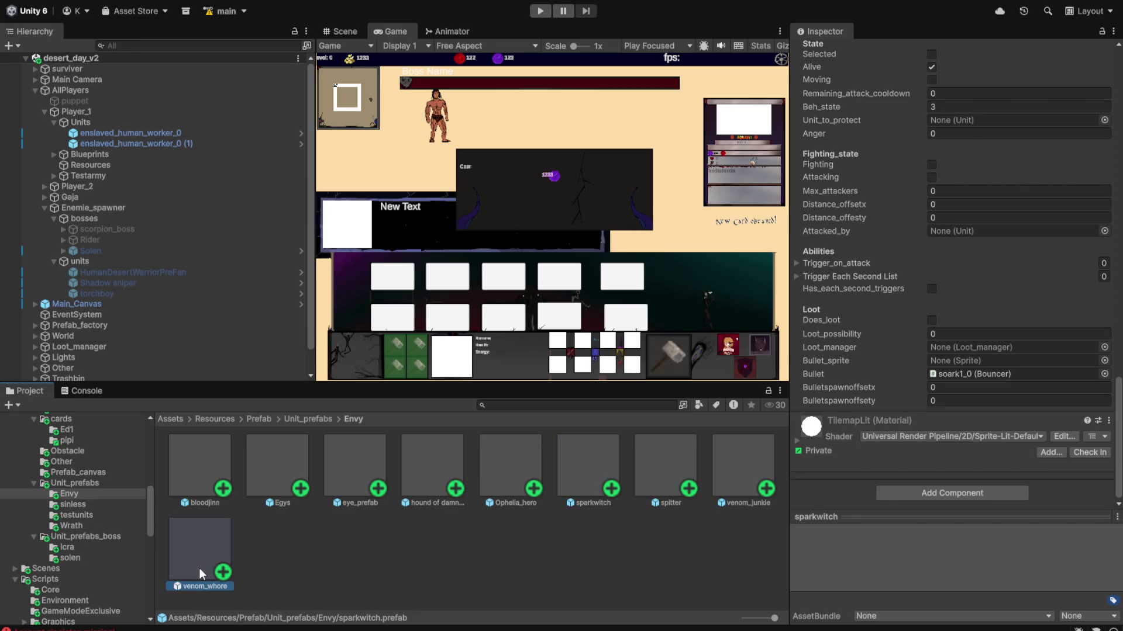
scroll(903, 339, "down", 5)
left_click(821, 404)
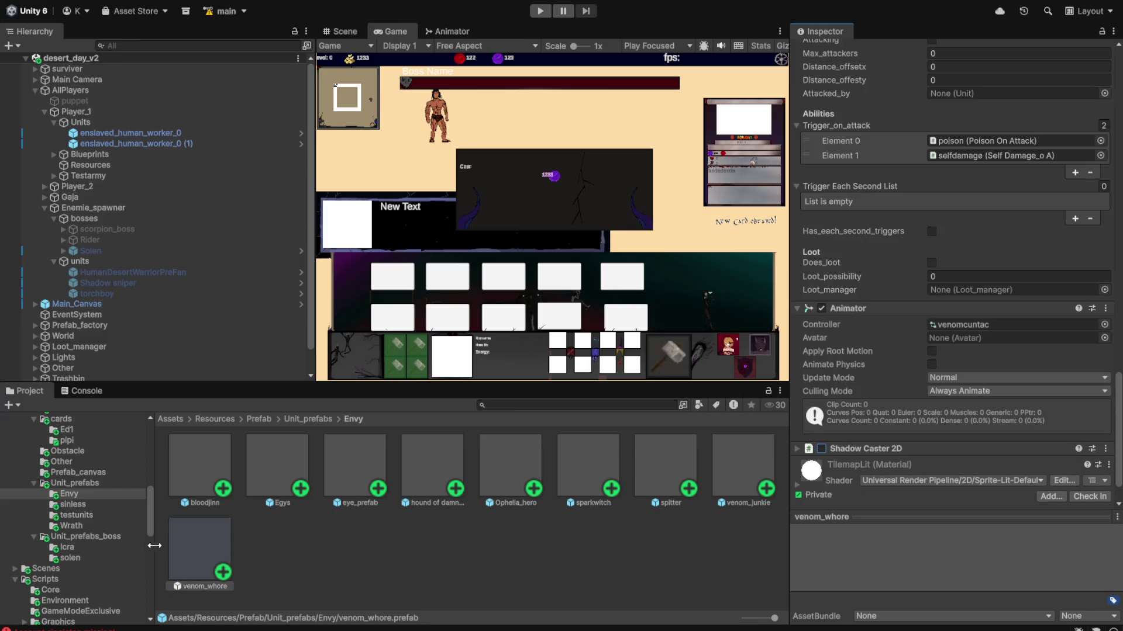
- Review the testunits and Envy prefabs, including eye_prefab, then return to the Unit_prefabs folder
left_click(76, 514)
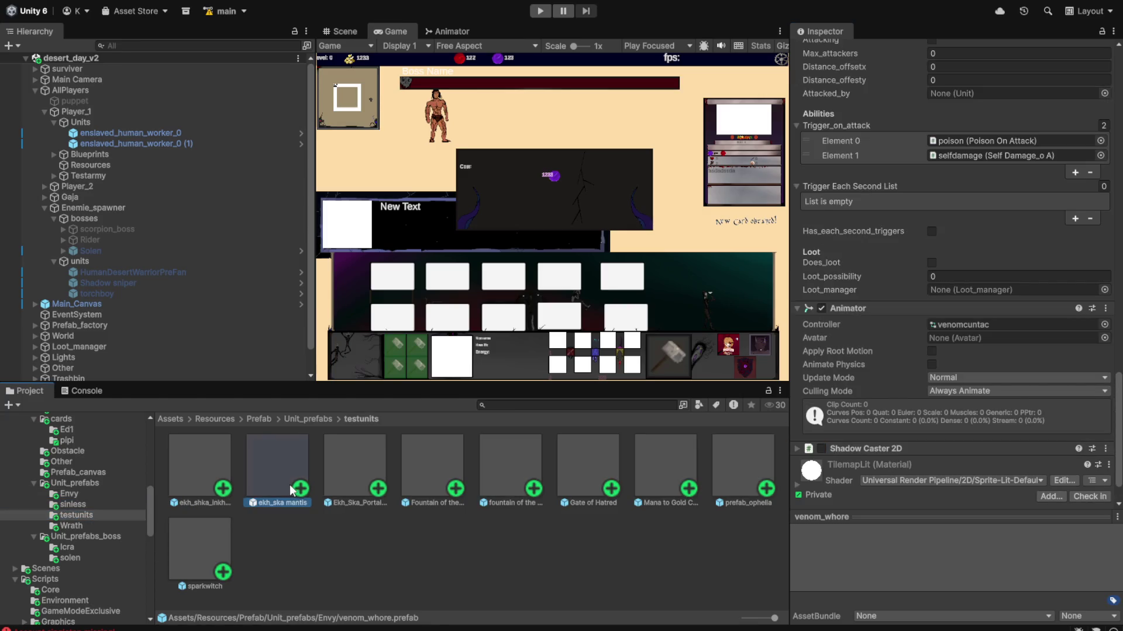
left_click(290, 486)
left_click(358, 490)
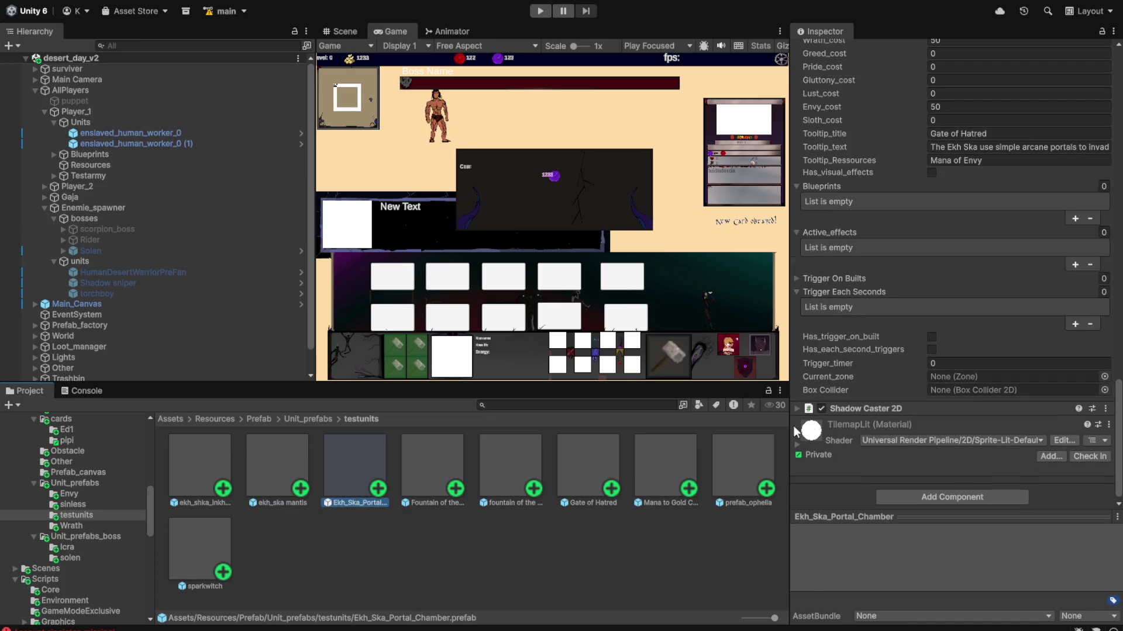
left_click(79, 494)
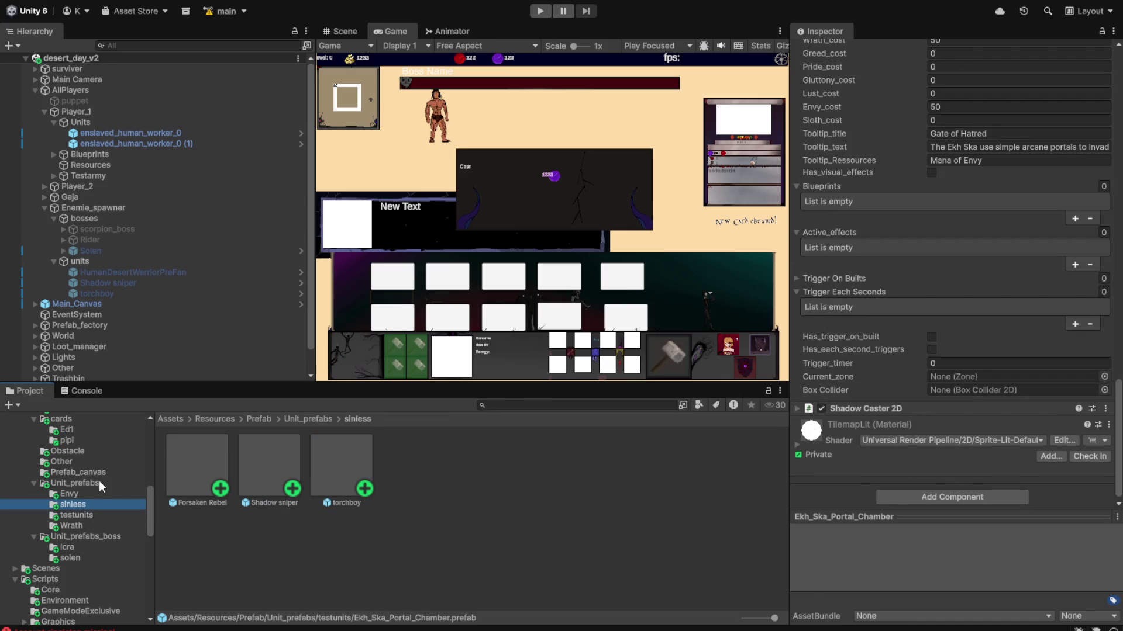
left_click(202, 499)
key("ctrl+a")
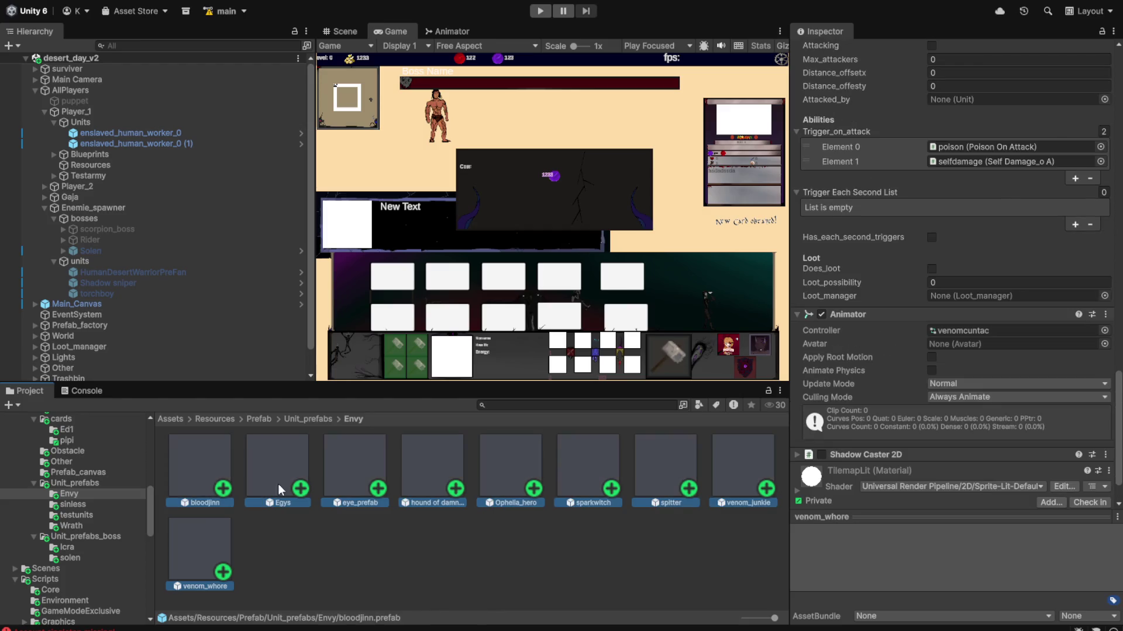
left_click(900, 475)
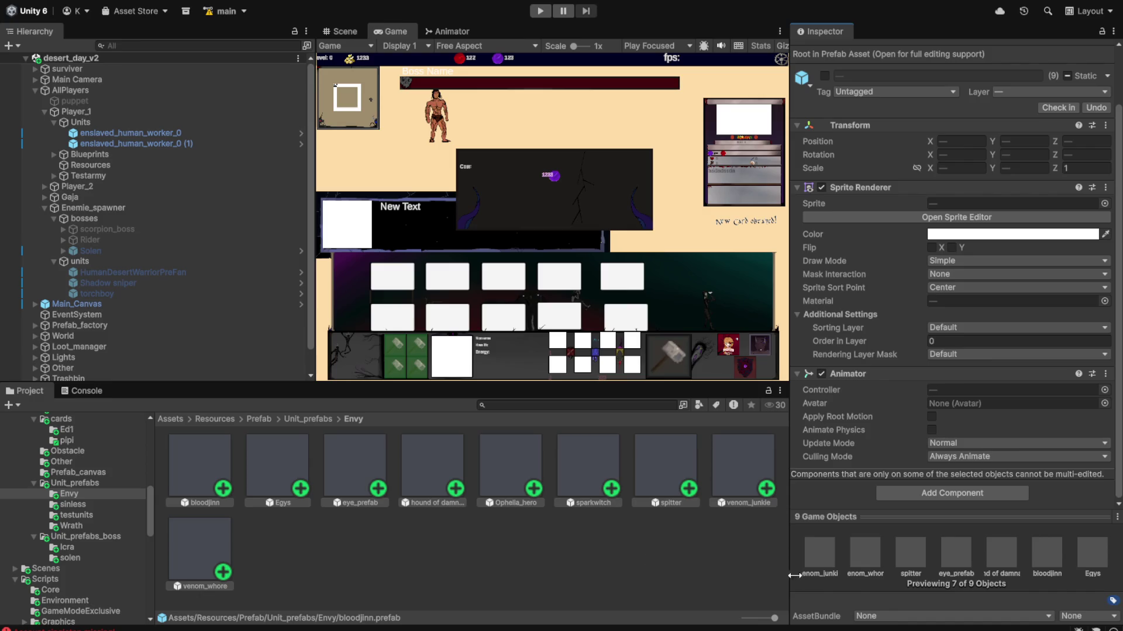
left_click(369, 486)
scroll(935, 408, "down", 10)
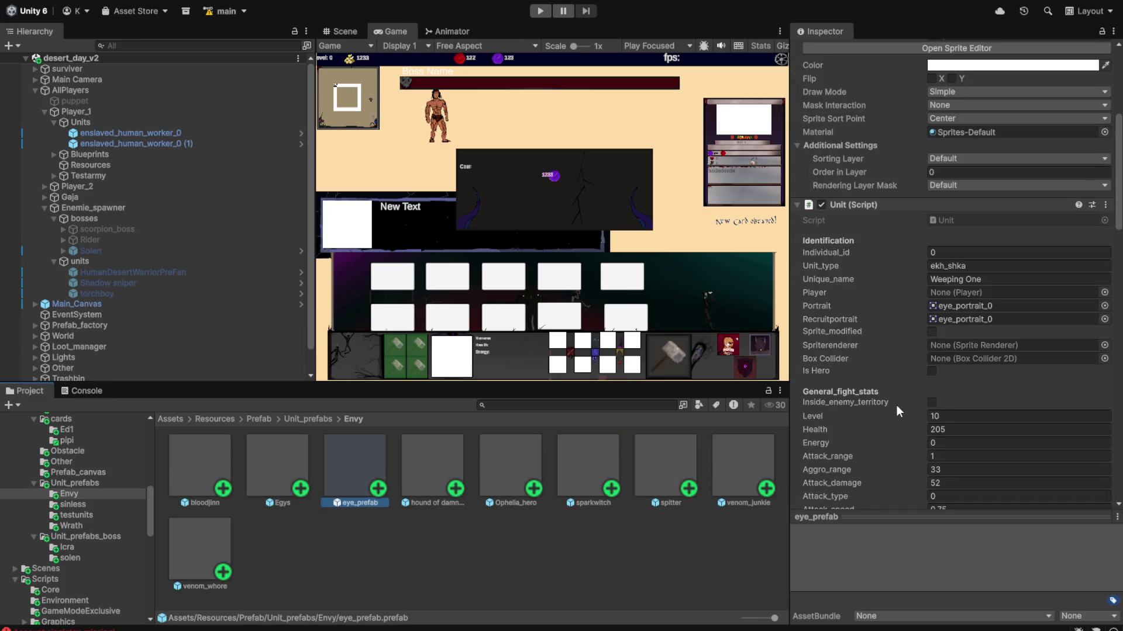
scroll(894, 412, "down", 10)
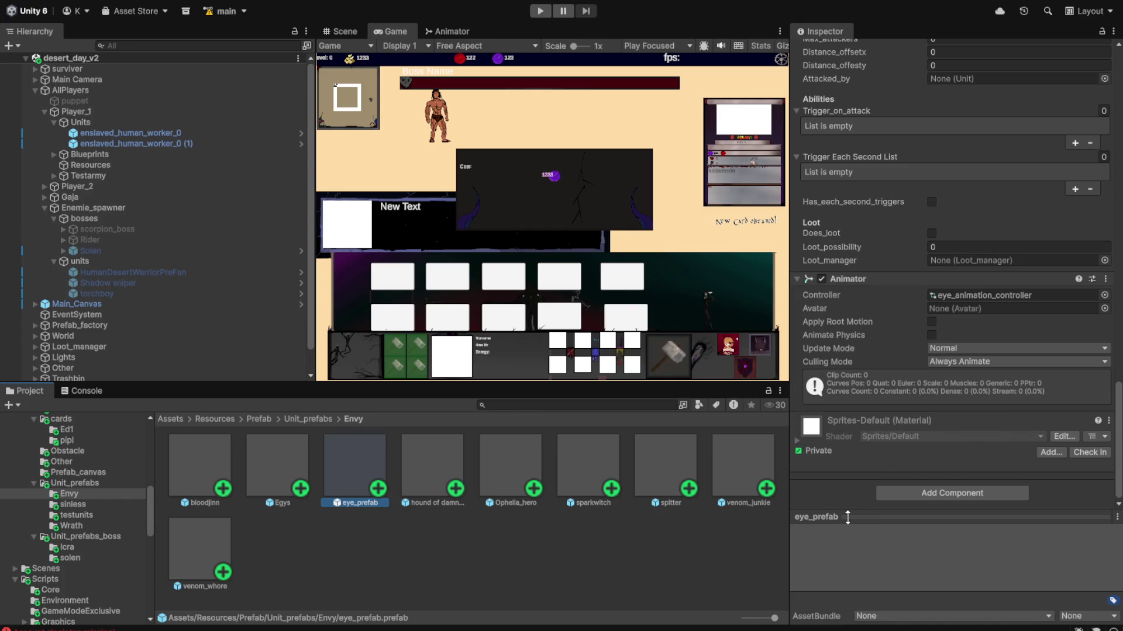
left_click(60, 488)
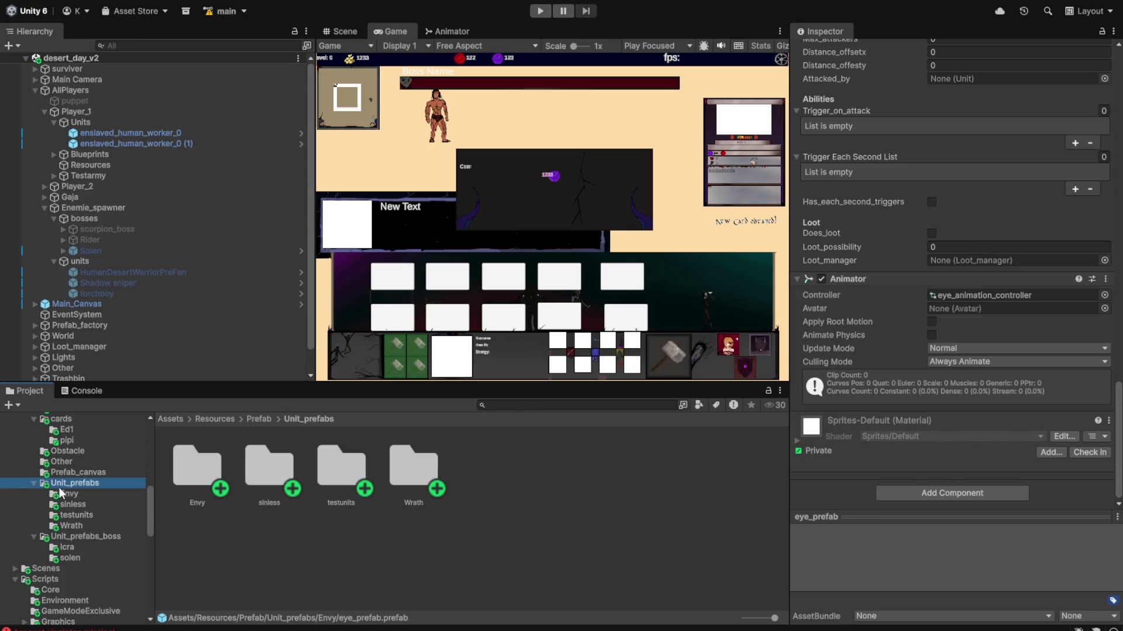
- Inspect the torchboy and Shadow sniper units in the scene hierarchy
scroll(60, 492, "up", 3)
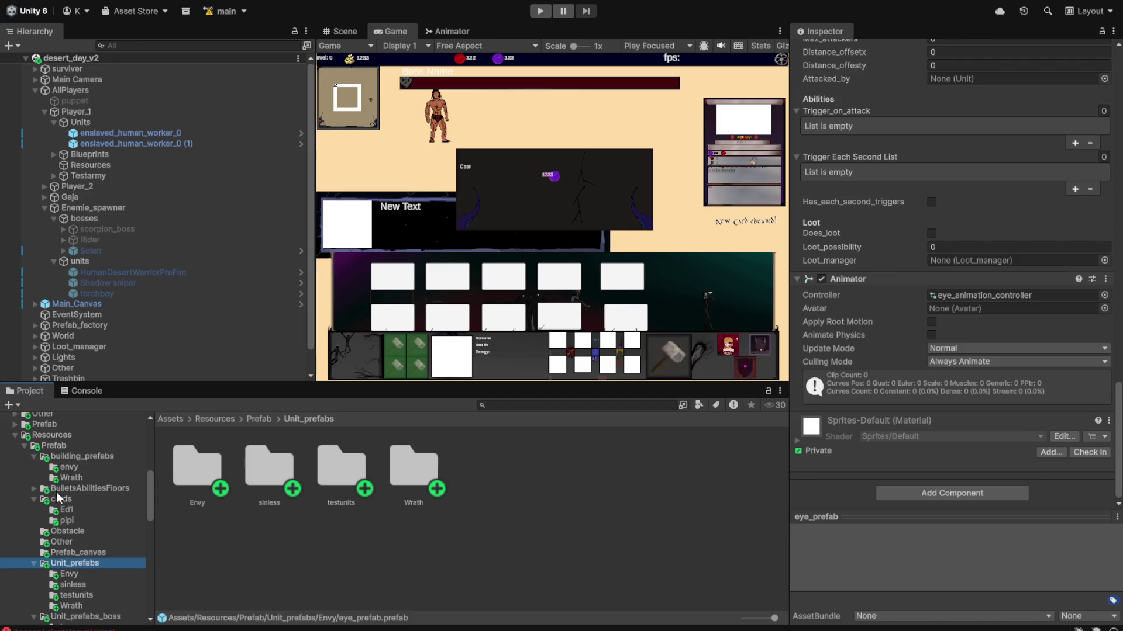
scroll(57, 497, "up", 6)
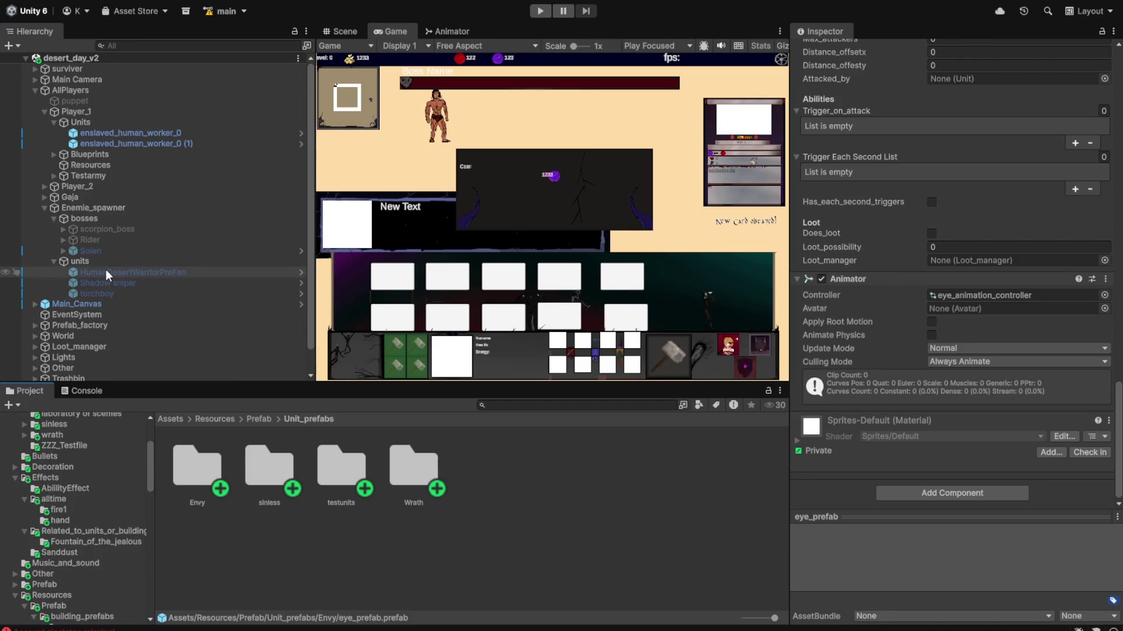
left_click(95, 296)
left_click(102, 285)
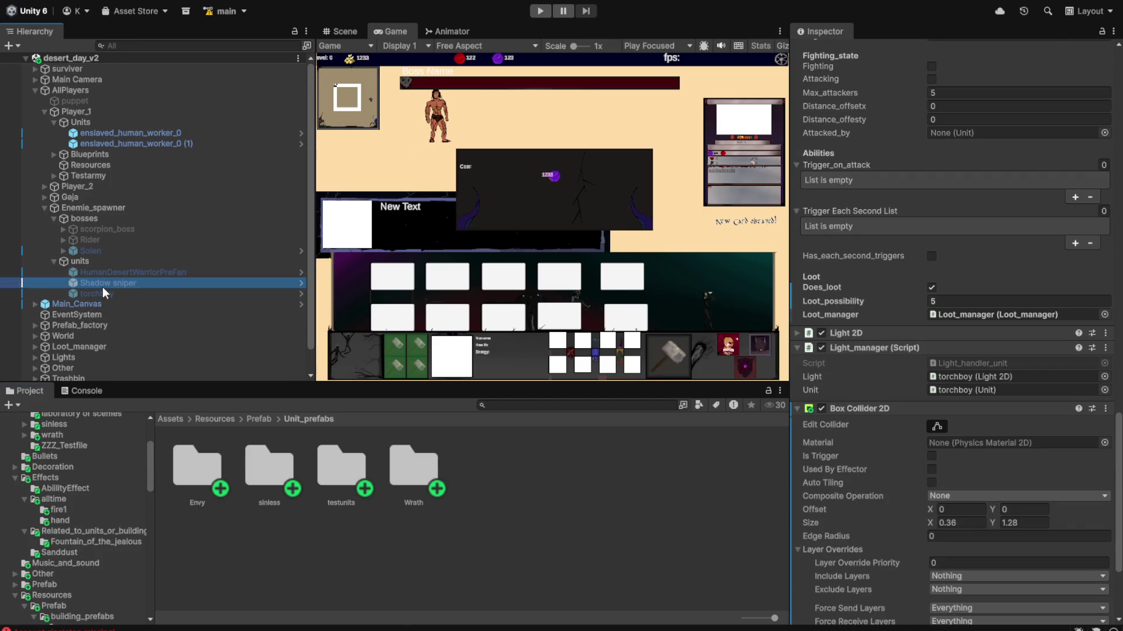
- Remove the Box Collider 2D and turn off Light 2D on the Testarmy captain and pirates
left_click(54, 175)
left_click(88, 186)
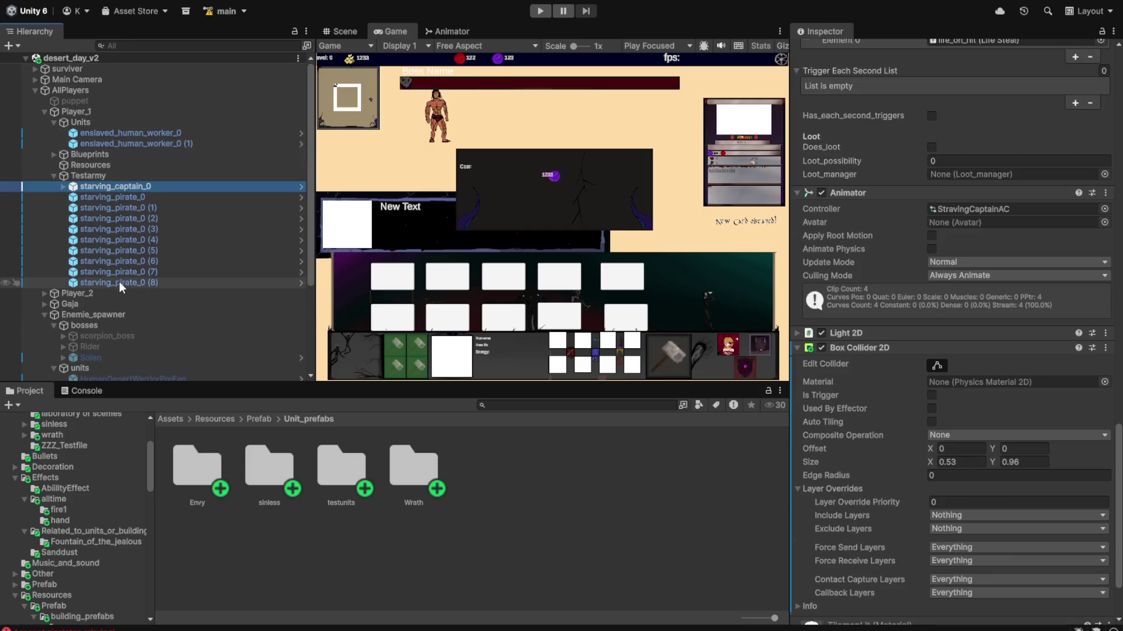
left_click(118, 282, "shift")
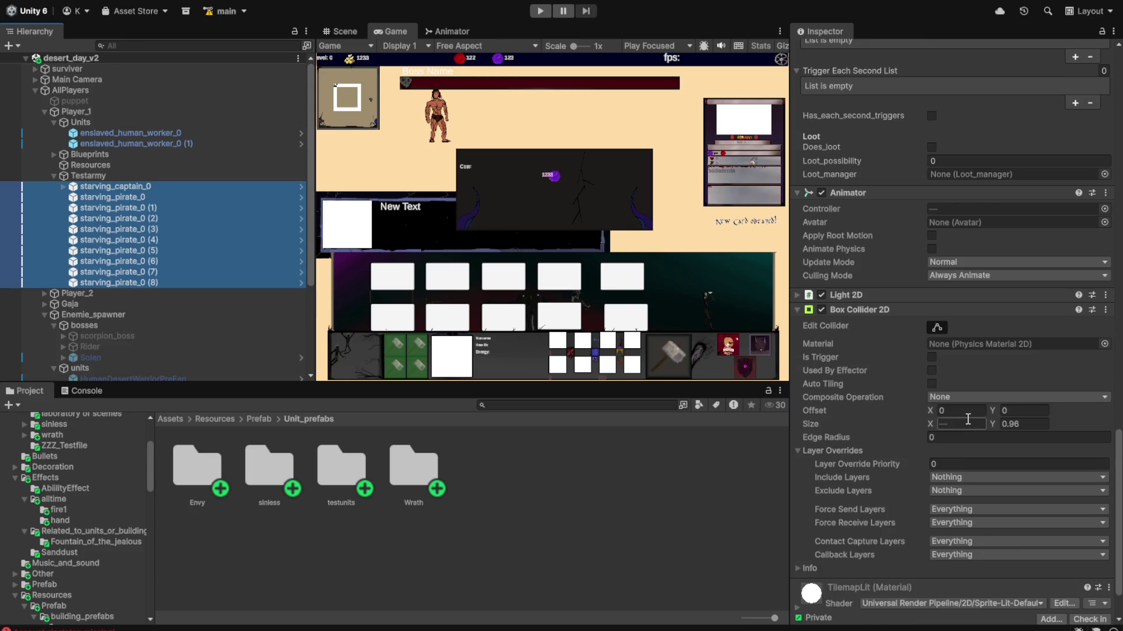
left_click(1105, 310)
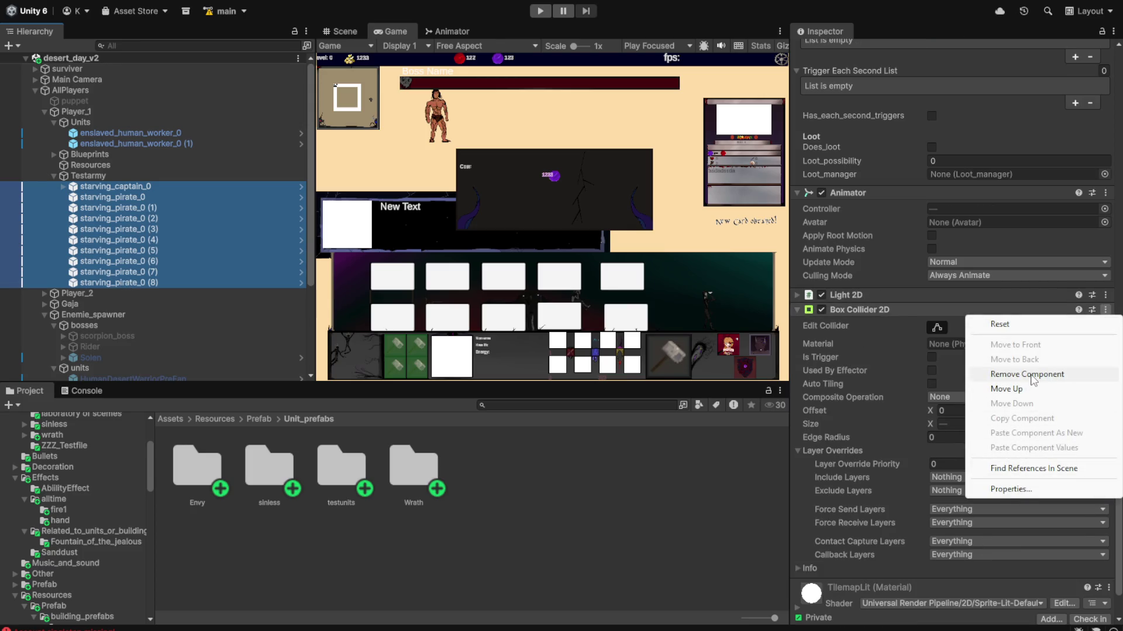
left_click(1027, 375)
scroll(844, 489, "down", 1)
left_click(821, 510)
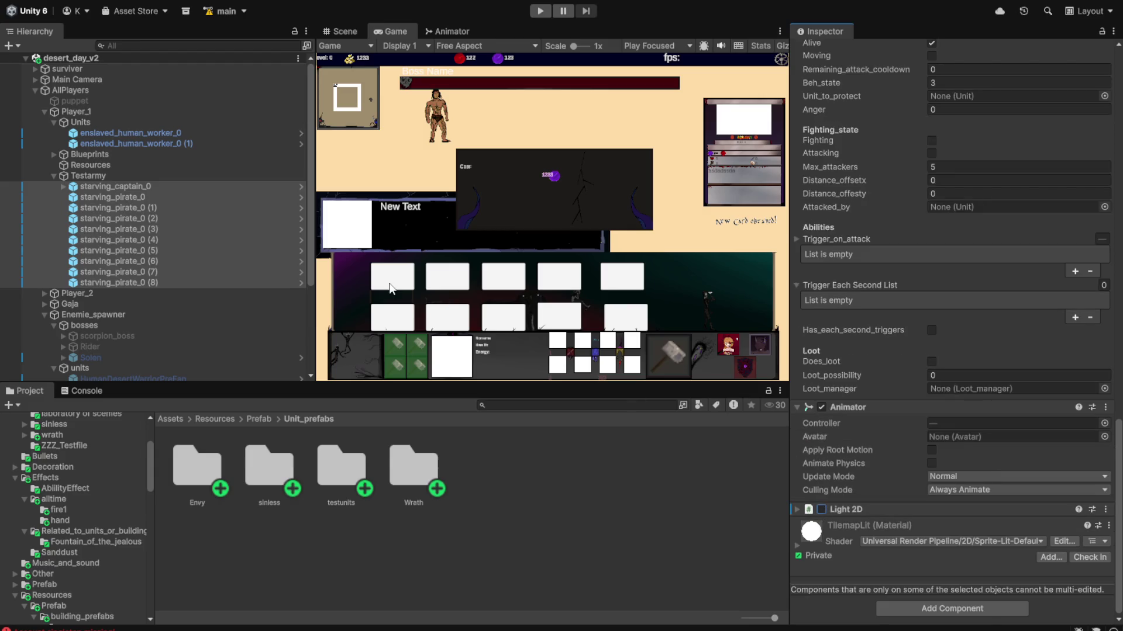
- Disable Shadow Caster 2D on both enslaved human workers and enter Play mode
left_click(134, 143)
left_click(143, 135, "shift")
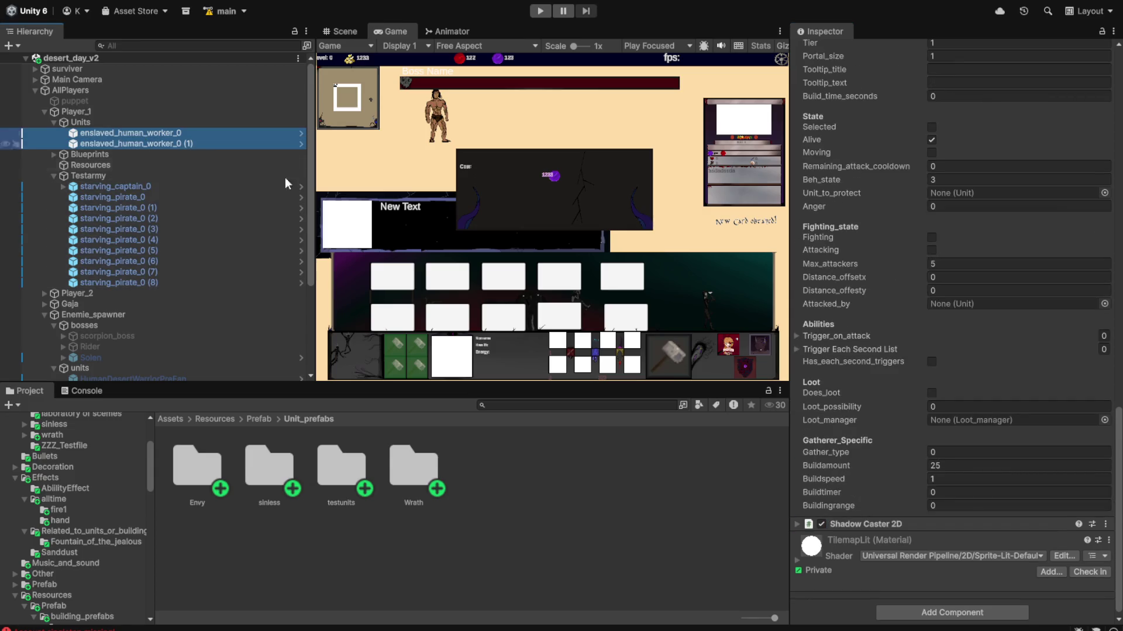
left_click(822, 521)
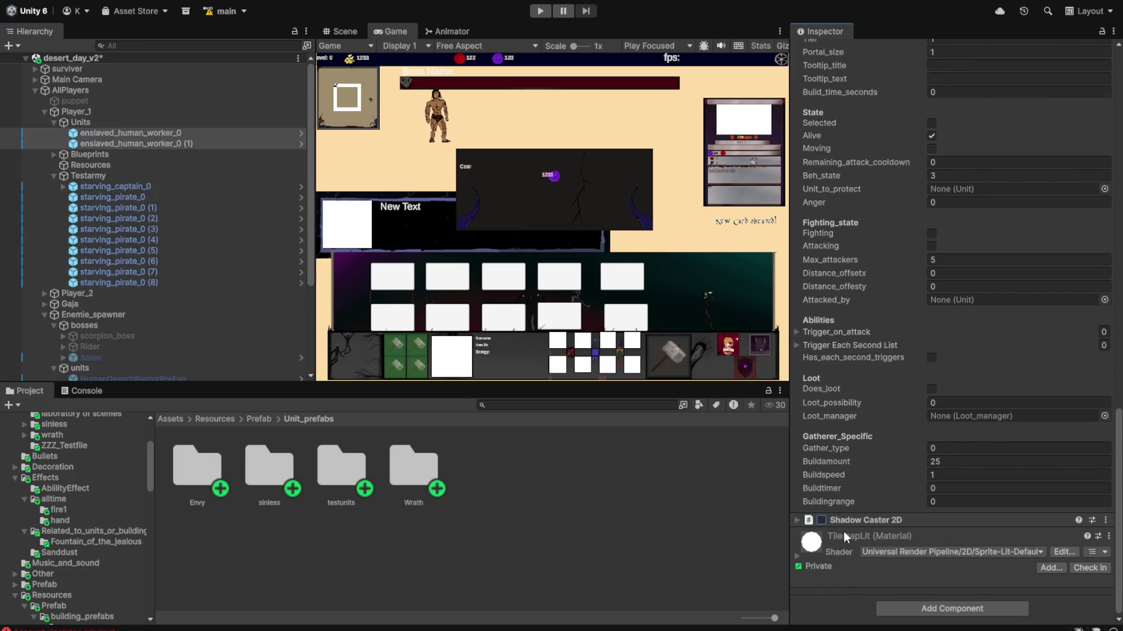
left_click(540, 11)
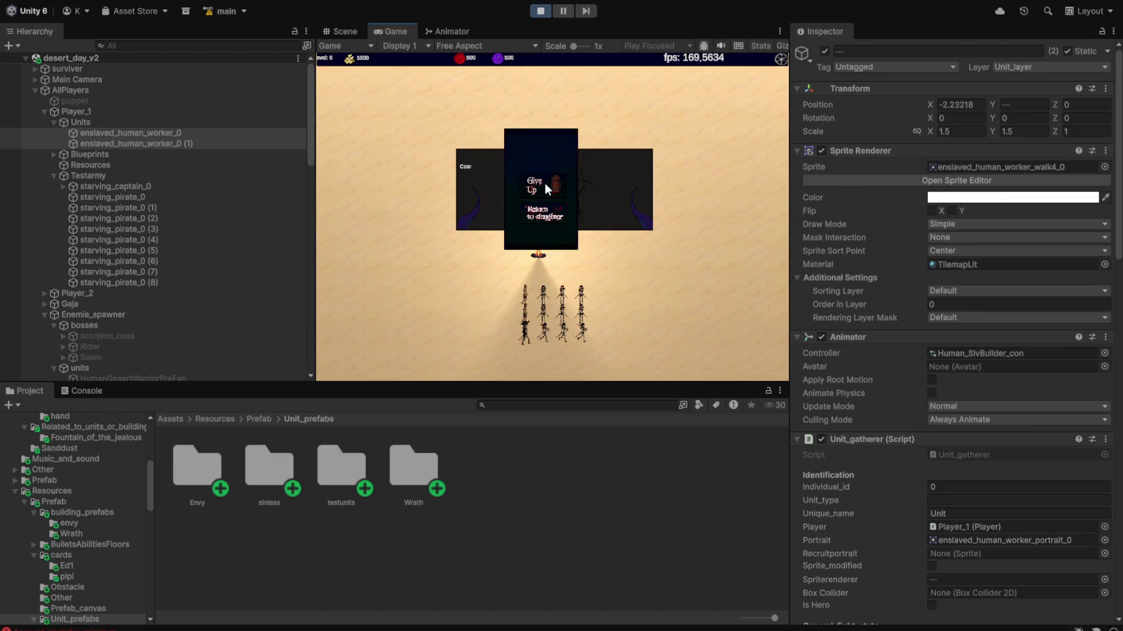
- Give up the running match, return to the main menu and start a new game
left_click(545, 184)
left_click(552, 299)
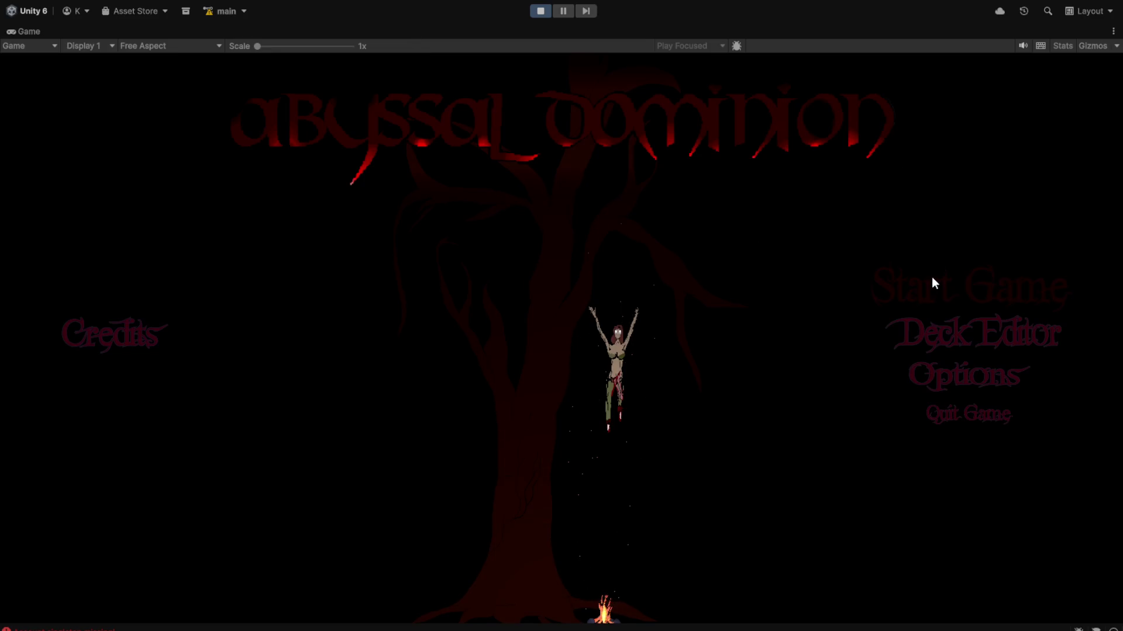
left_click(932, 278)
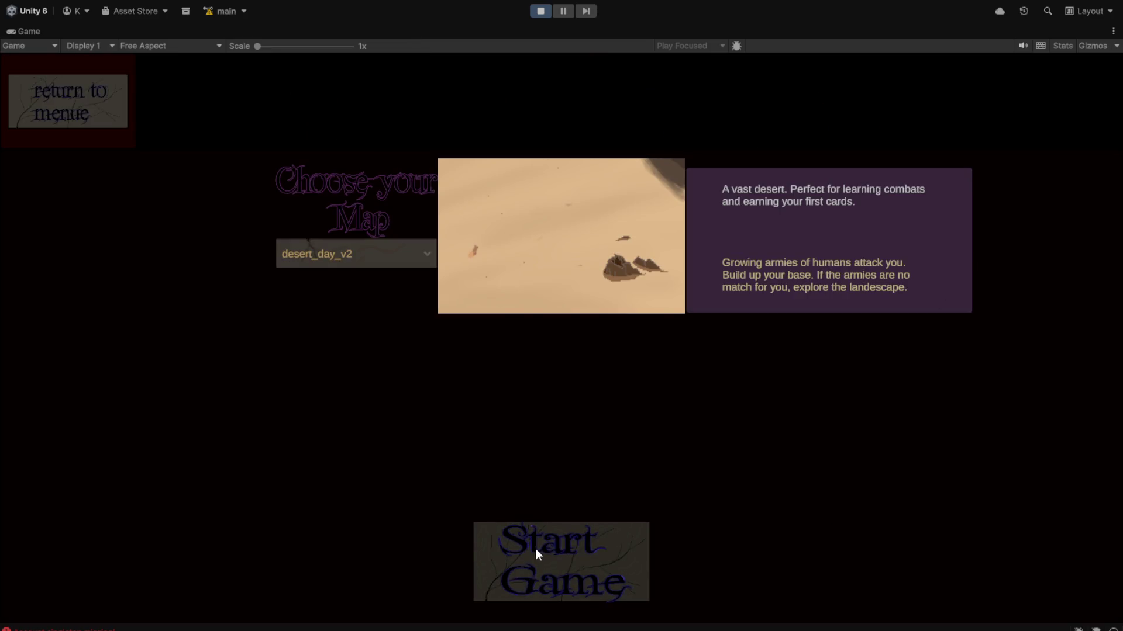
- Launch the desert match, build a Tree of sorrow and train five Imp Skivers
left_click(580, 574)
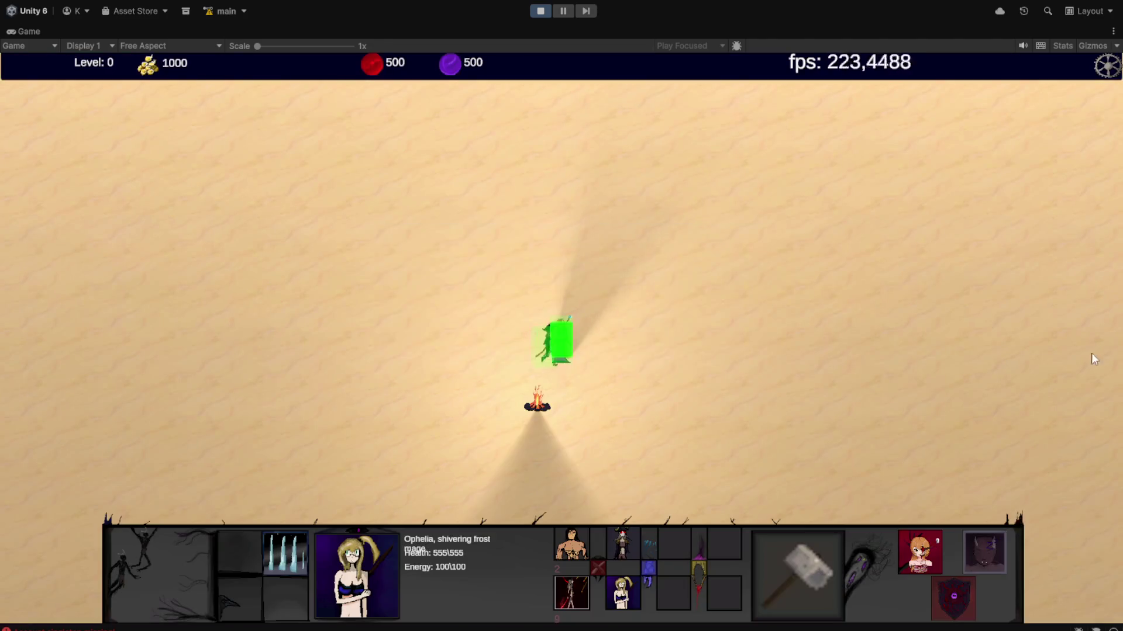
left_click(833, 615)
left_click(402, 431)
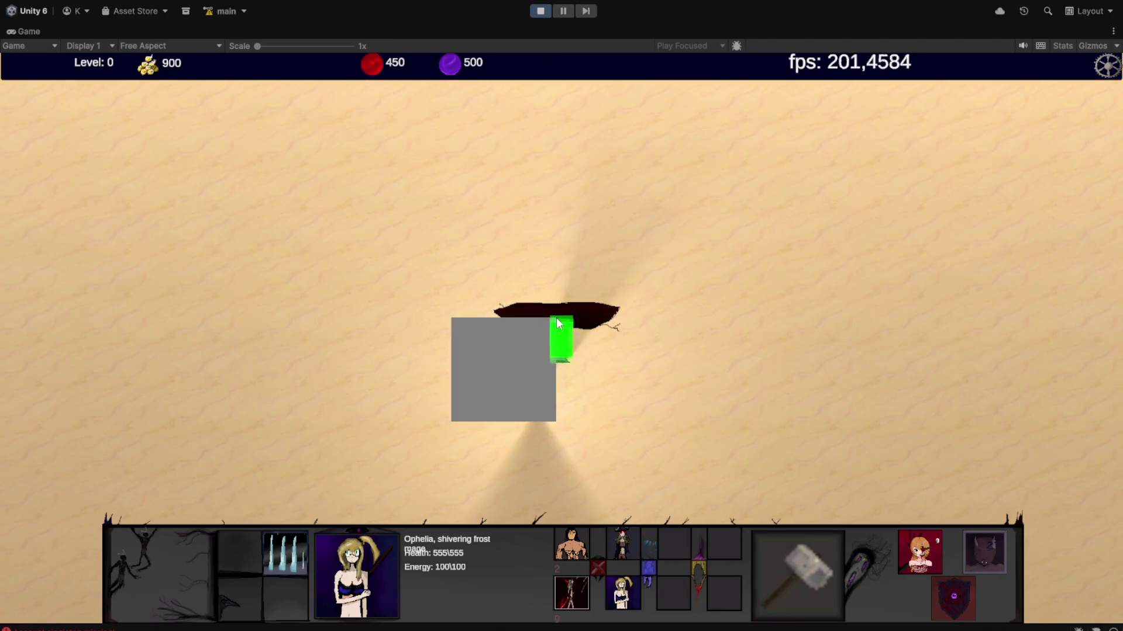
left_click(560, 333)
left_click(570, 509)
left_click(571, 509)
left_click(571, 508)
left_click(570, 509)
left_click(570, 508)
left_click(571, 509)
left_click(571, 508)
left_click(571, 507)
left_click(571, 506)
left_click(570, 506)
left_click(571, 506)
left_click(570, 506)
left_click(570, 507)
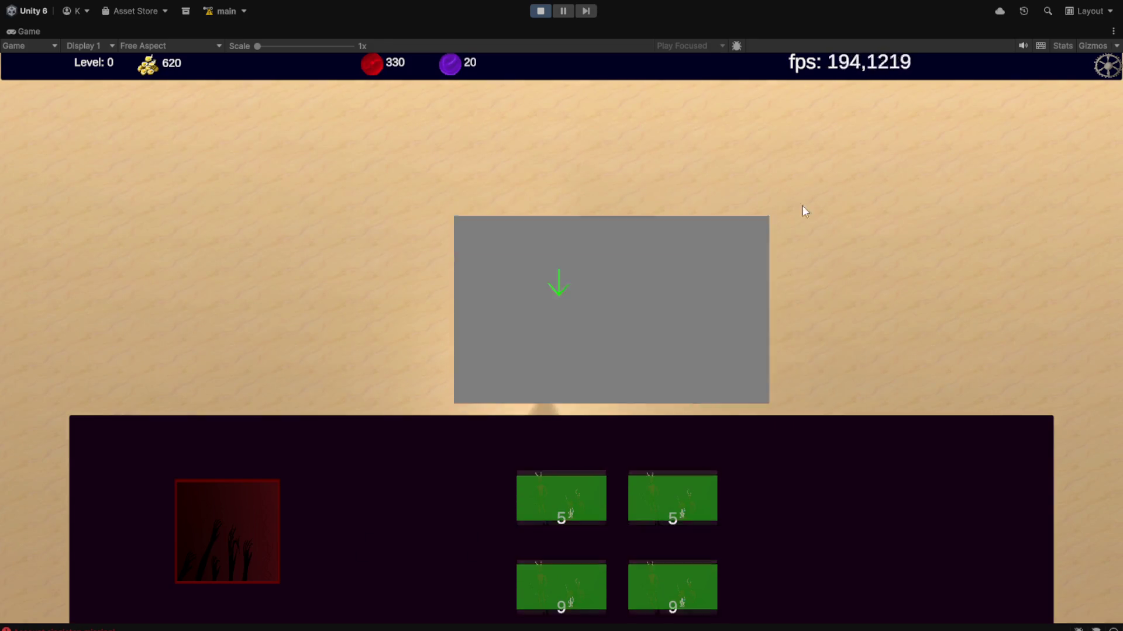
left_click(802, 205)
- Check the Console's first error stack trace, then return to the game
left_click(59, 629)
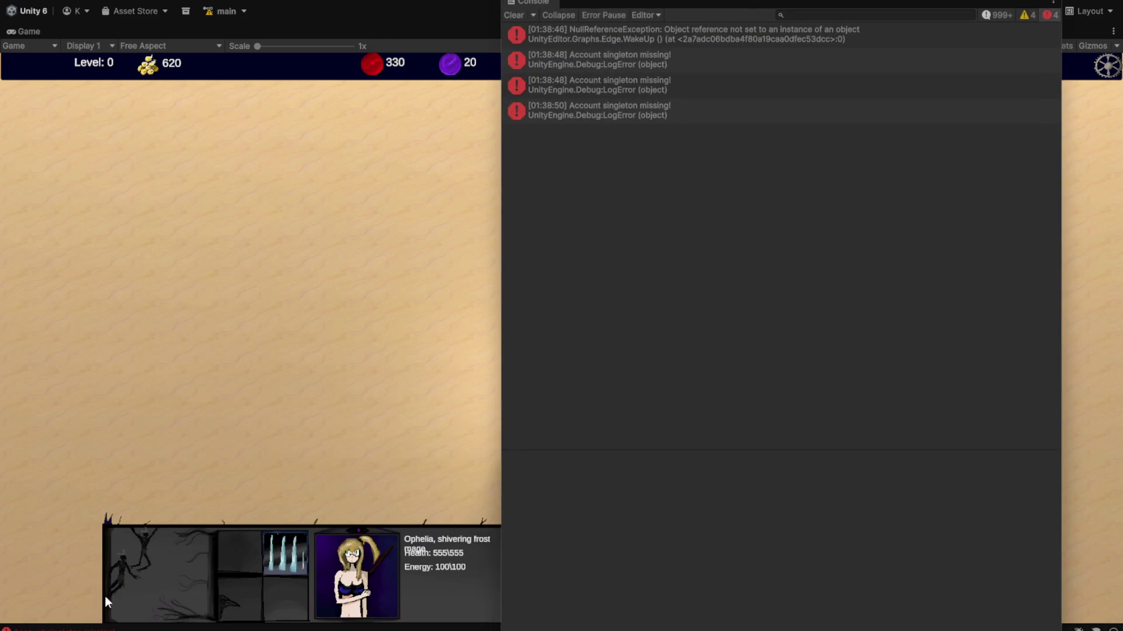
left_click(318, 400)
left_click(868, 37)
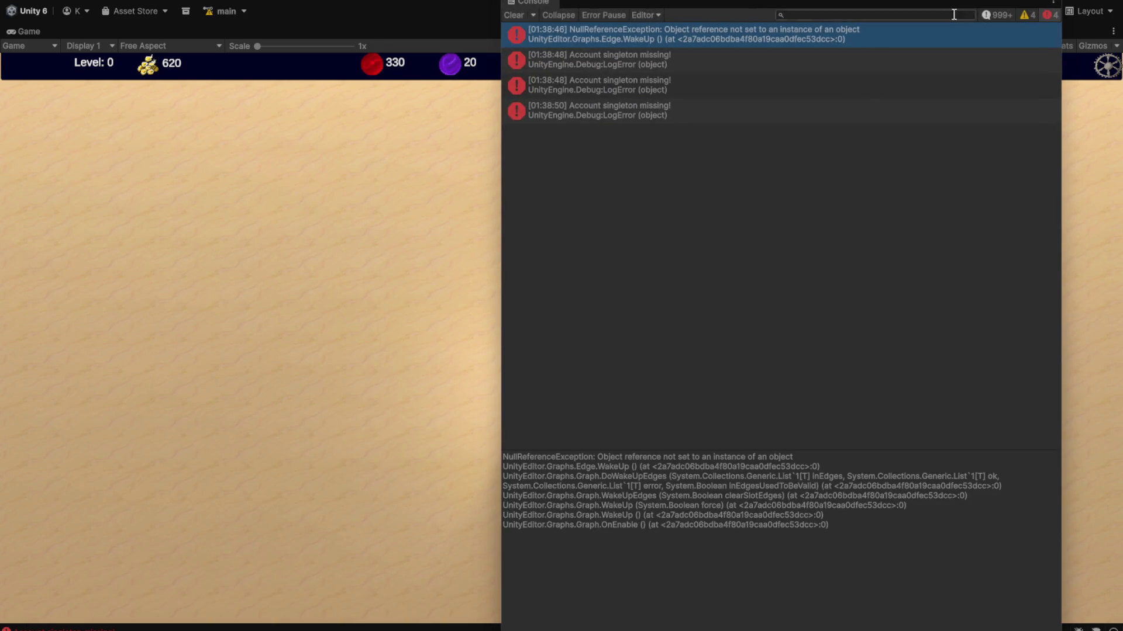
left_click(277, 370)
- Move all units to the right of the tree and cancel placing a second tree
key("ctrl+a")
right_click(462, 380)
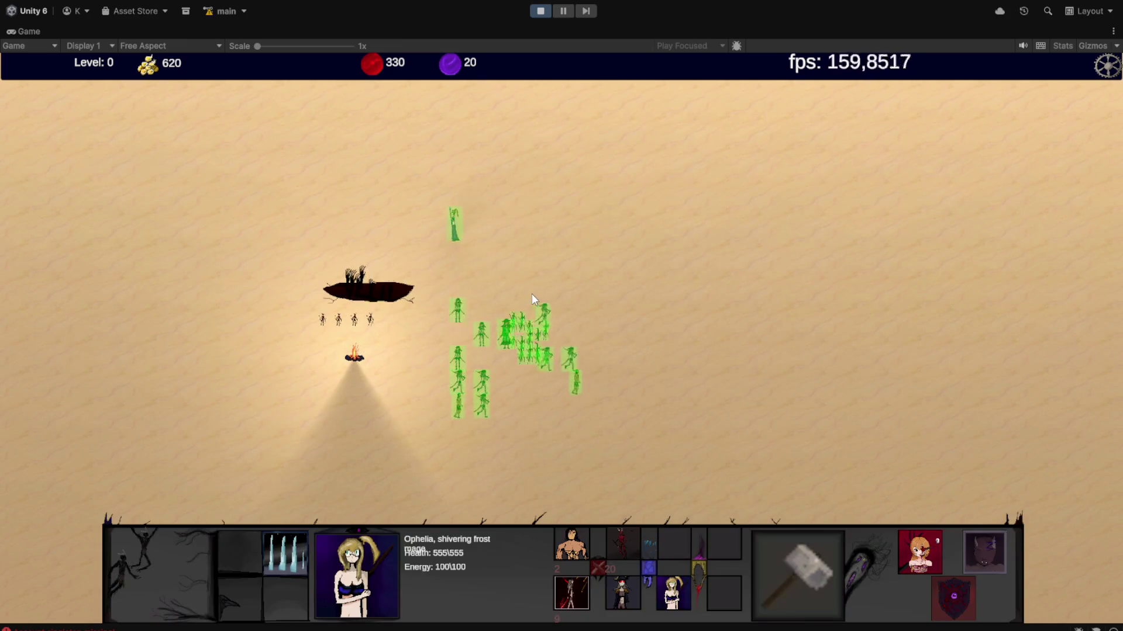
left_click(764, 587)
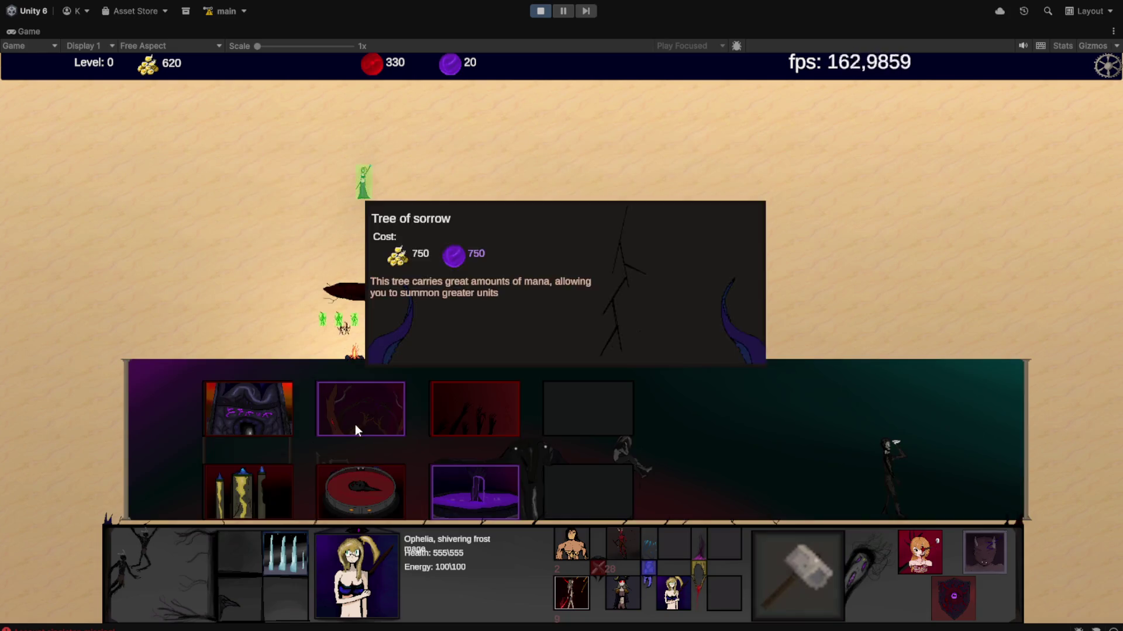
left_click(357, 426)
right_click(251, 362)
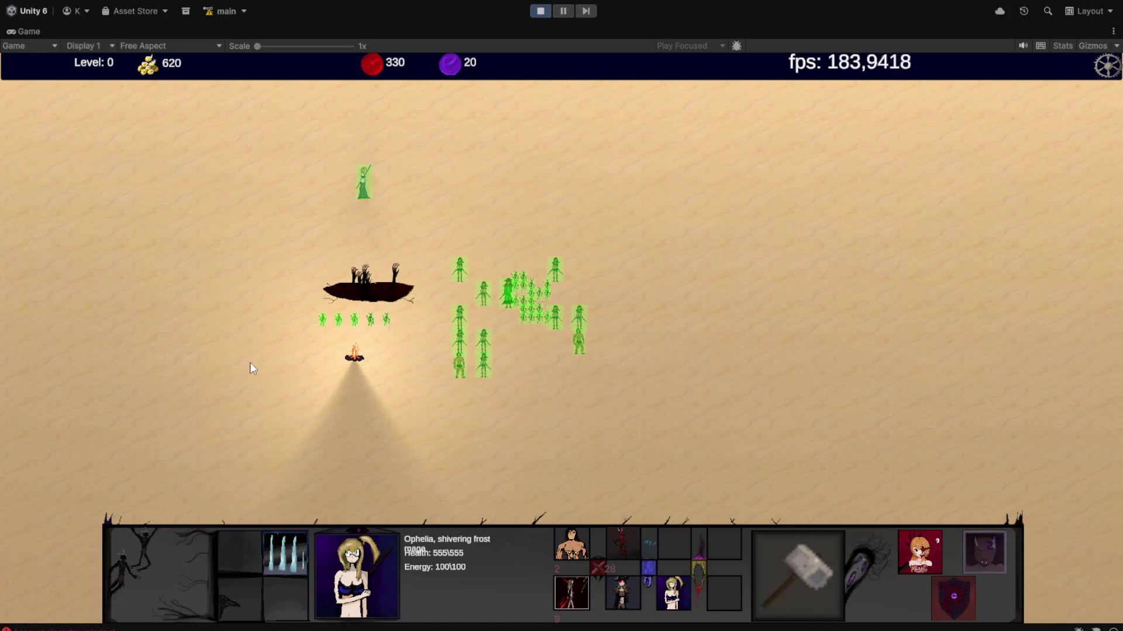